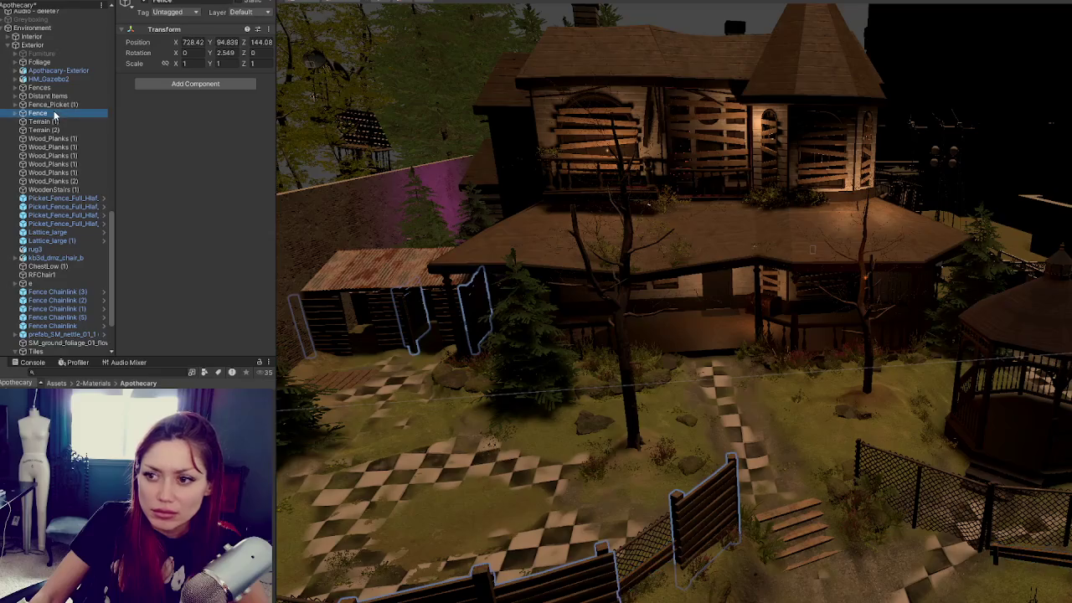
Move Fence_Picket (1) and Fence into the Fences group
click(59, 105)
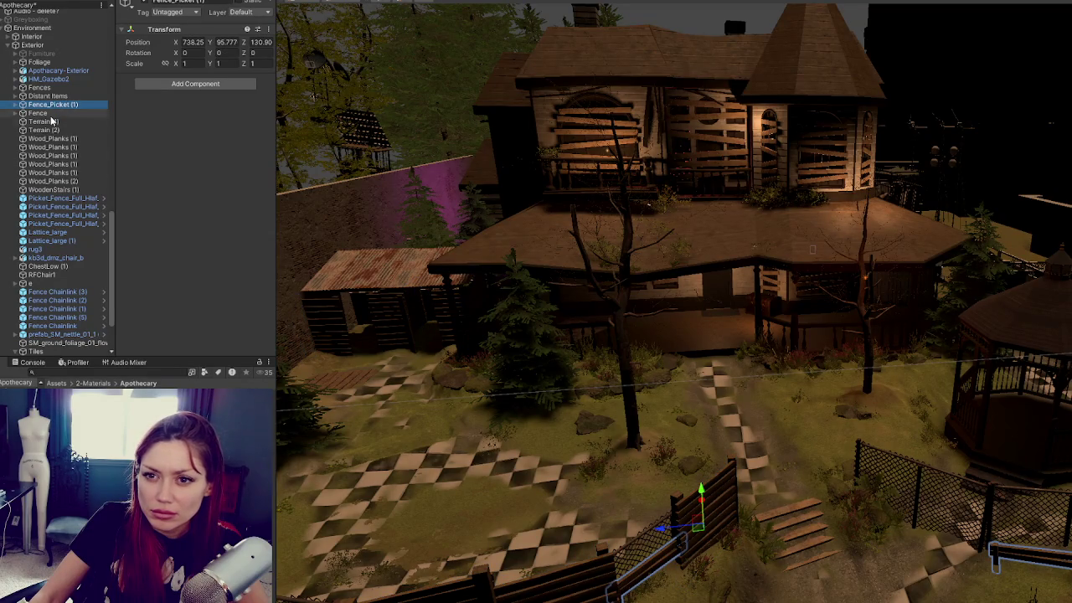
scroll(50, 121, up, 2)
shift+click(38, 145)
drag(38, 145, 42, 124)
click(15, 121)
Frame Terrain (2) and orbit around the house to inspect the ground
click(46, 145)
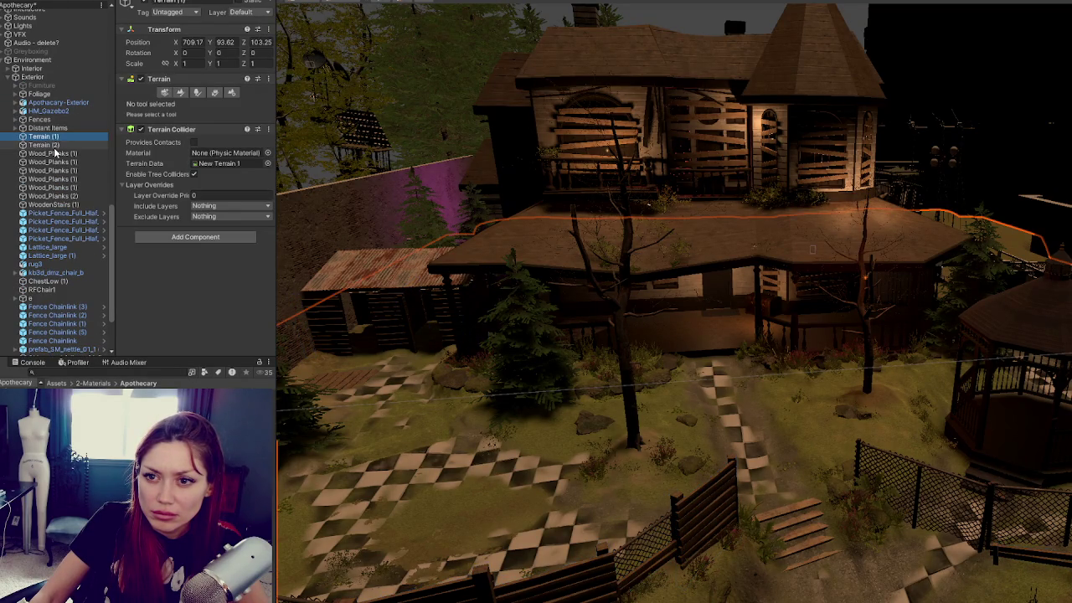
key(f)
scroll(322, 210, up, 3)
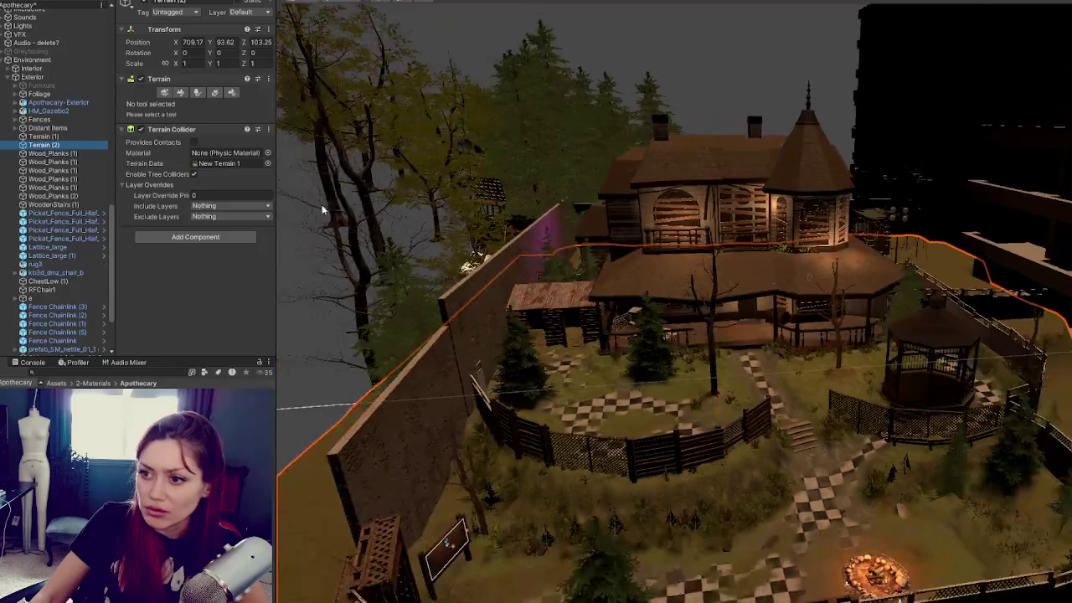
mouse_move(536, 293)
mouse_down()
mouse_move(638, 293)
mouse_move(578, 309)
mouse_up()
click(76, 144)
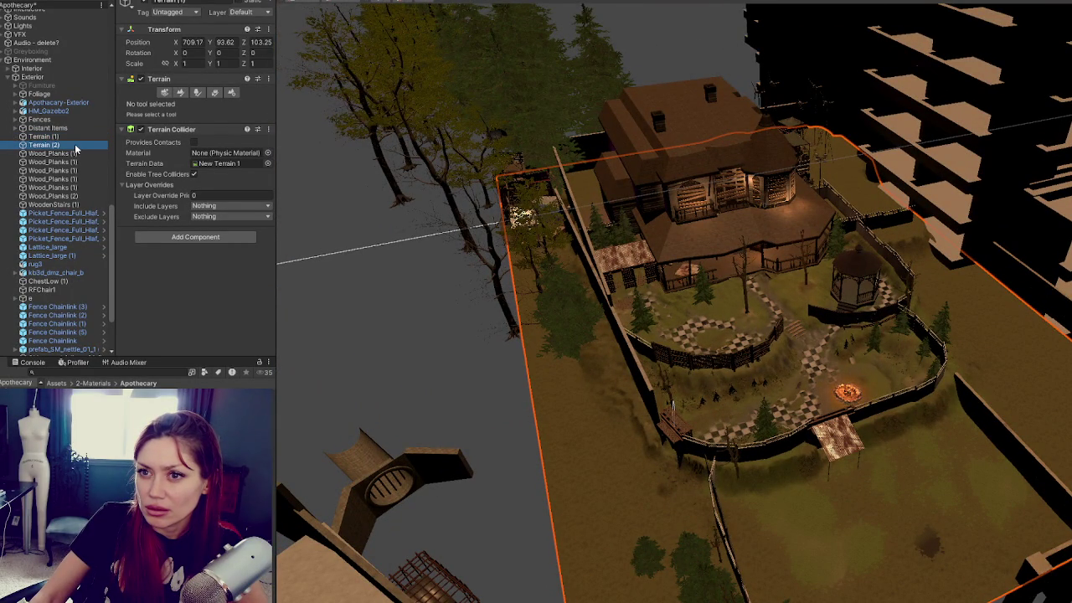
Compare the two terrains, ending with Terrain (2) inactive and Terrain (1) active
click(142, 3)
click(43, 135)
click(144, 3)
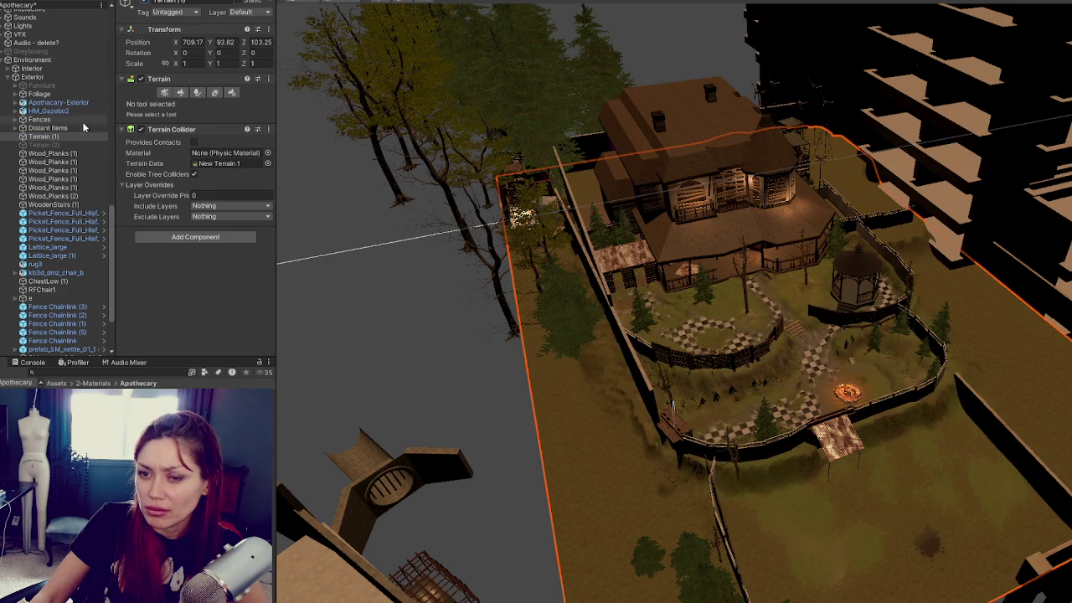
click(144, 3)
click(44, 144)
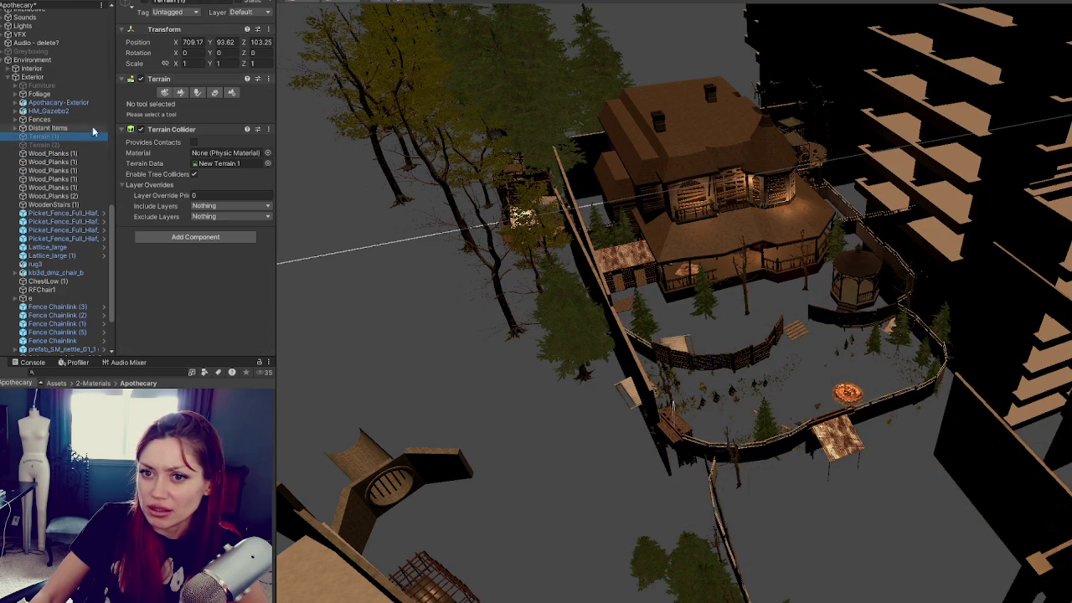
click(145, 3)
click(145, 4)
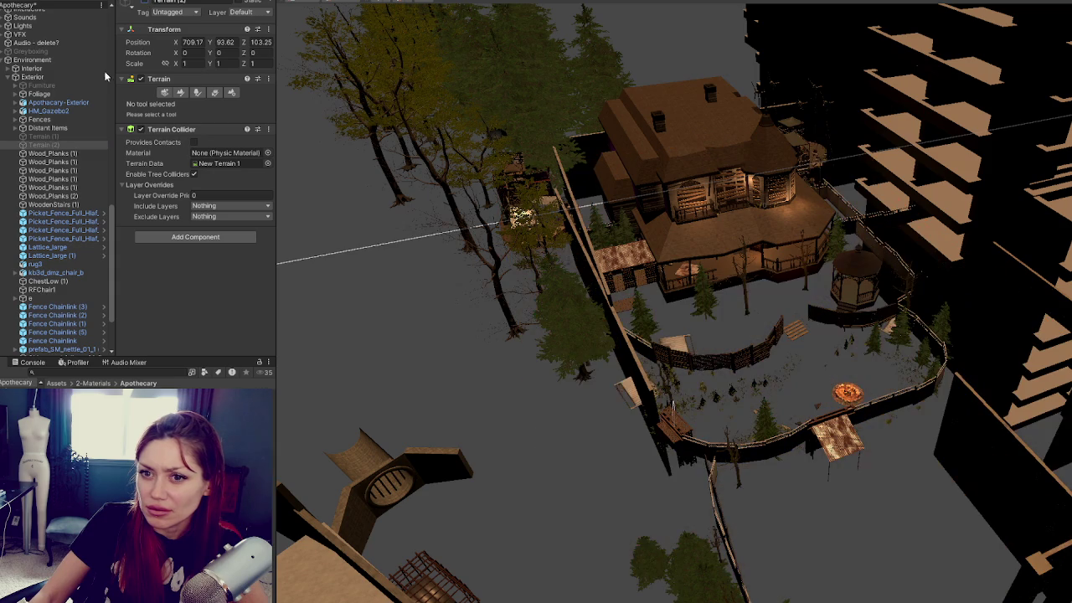
click(84, 137)
click(144, 4)
ctrl+click(80, 144)
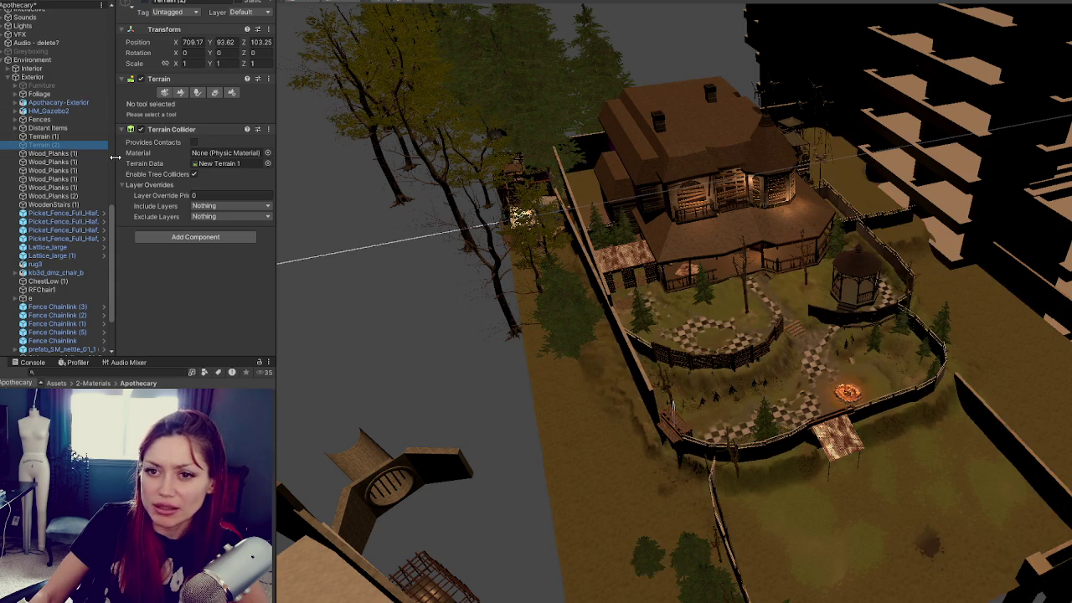
scroll(826, 394, up, 5)
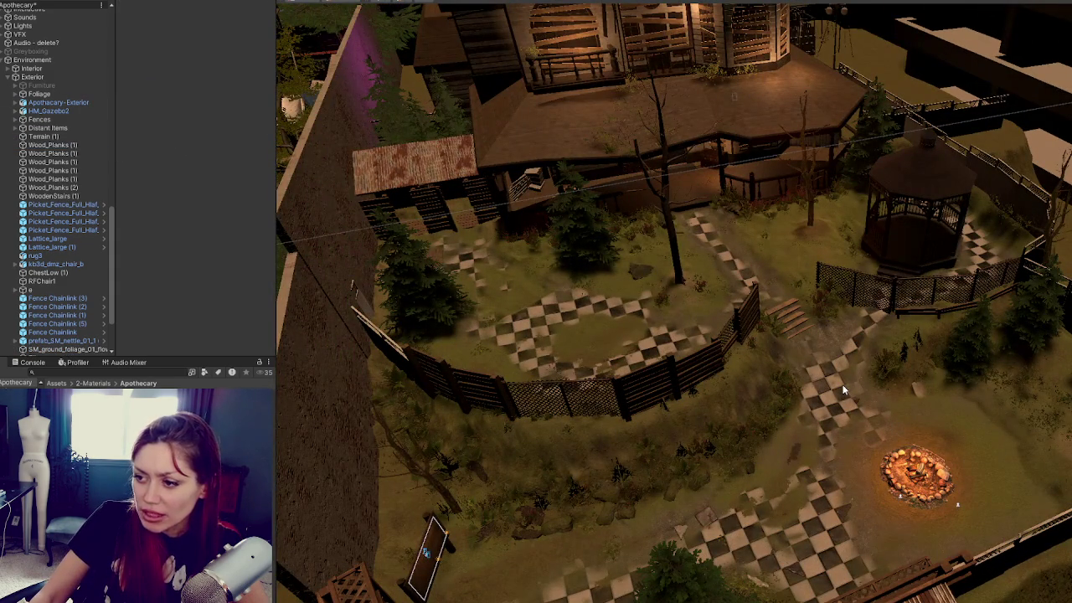
Move Terrain (1) to the top of Exterior and rename it Terrain
click(42, 136)
key(f)
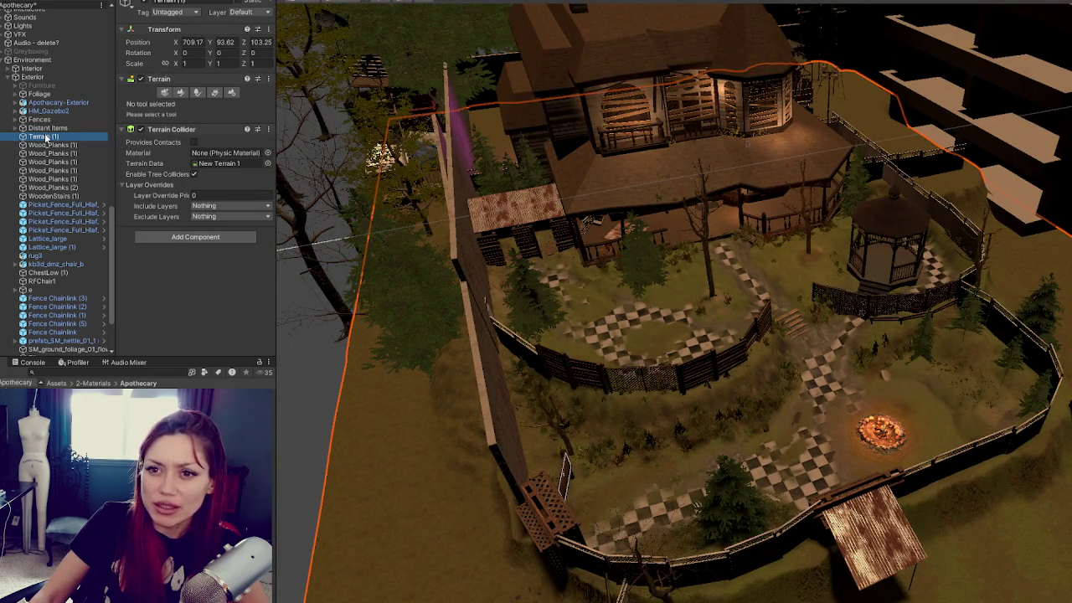
drag(39, 139, 52, 87)
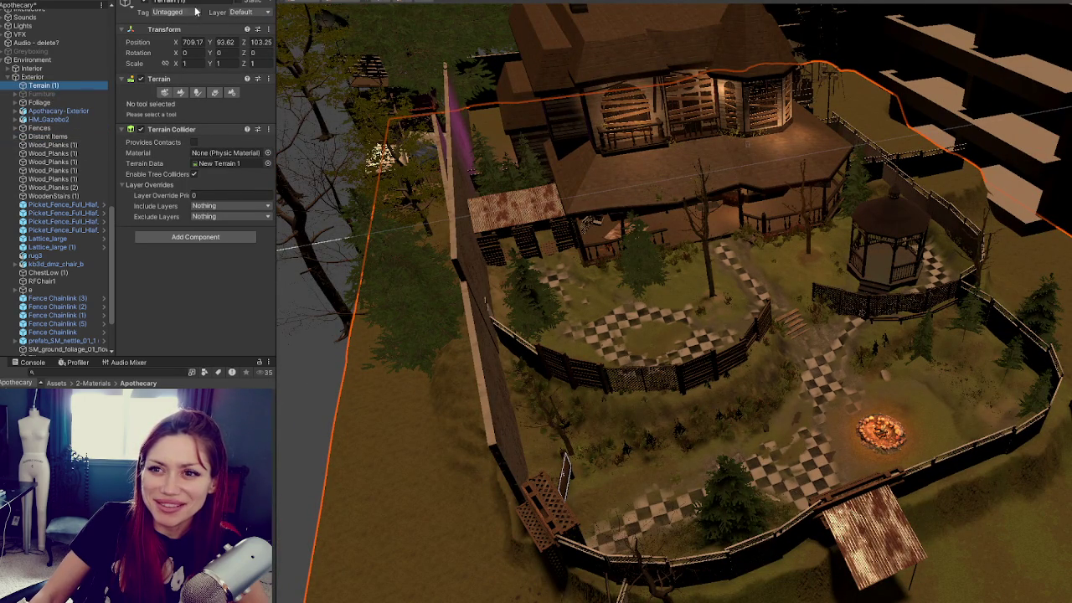
key(BackSpace)
key(Return)
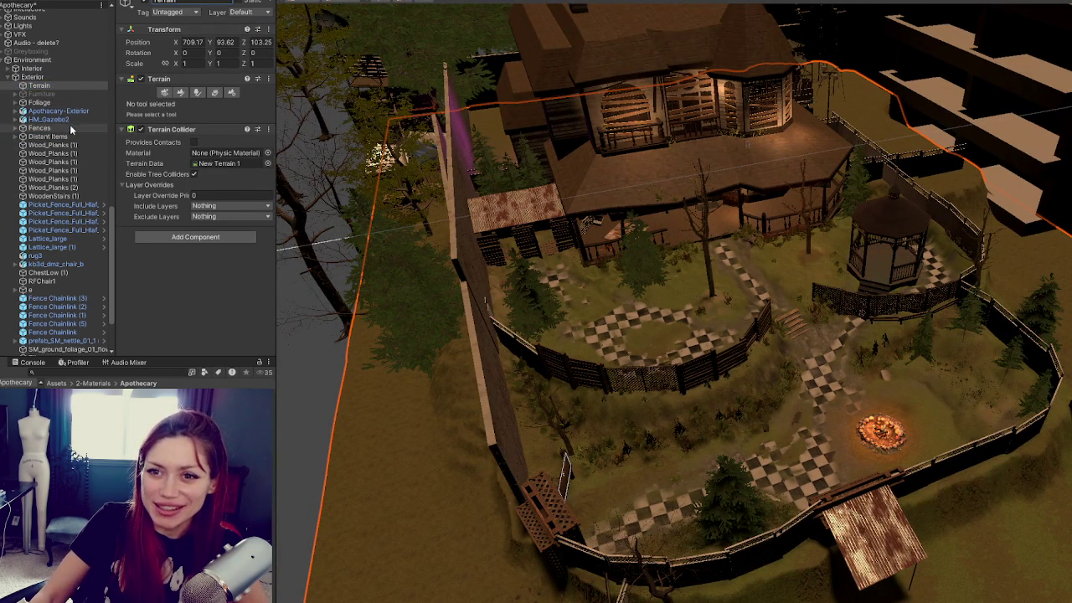
Put HM_Gazebo2 inside the inactive Furniture object
click(72, 128)
click(76, 119)
mouse_move(54, 124)
mouse_down()
mouse_move(72, 99)
mouse_move(47, 93)
mouse_up()
click(16, 302)
Review the Exterior groups and select Wood_Planks (1) through Wood_Planks (2)
scroll(76, 239, down, 5)
click(38, 117)
click(54, 127)
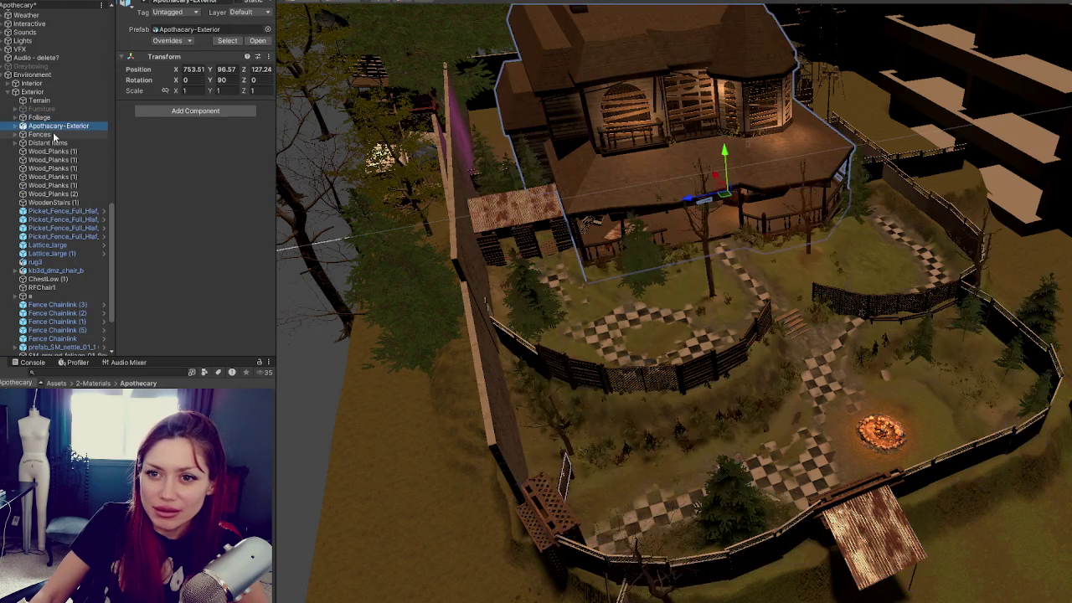
click(40, 134)
click(50, 143)
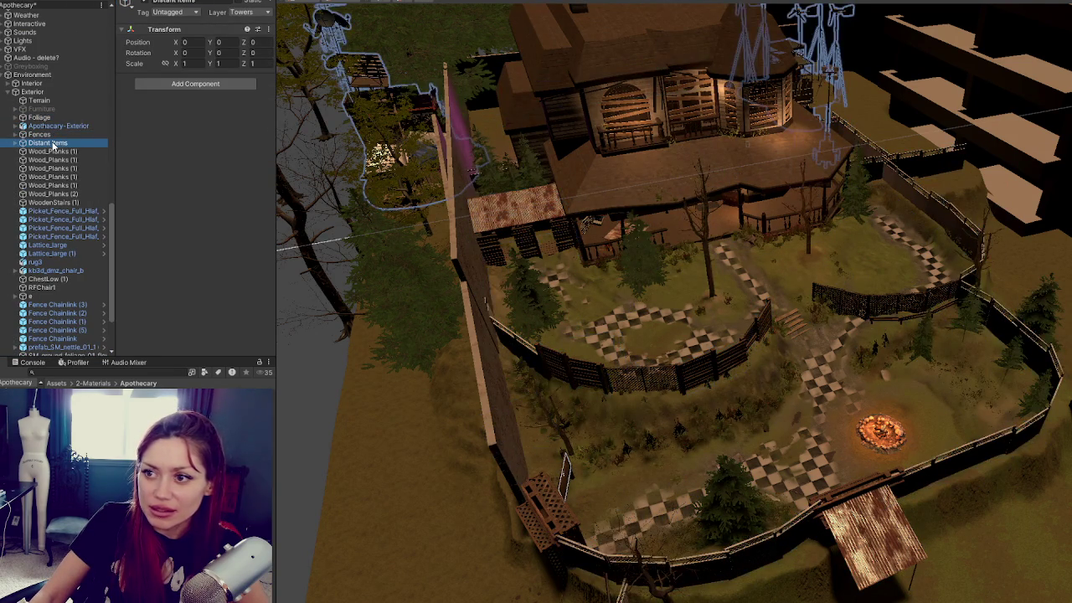
click(54, 152)
shift+click(61, 195)
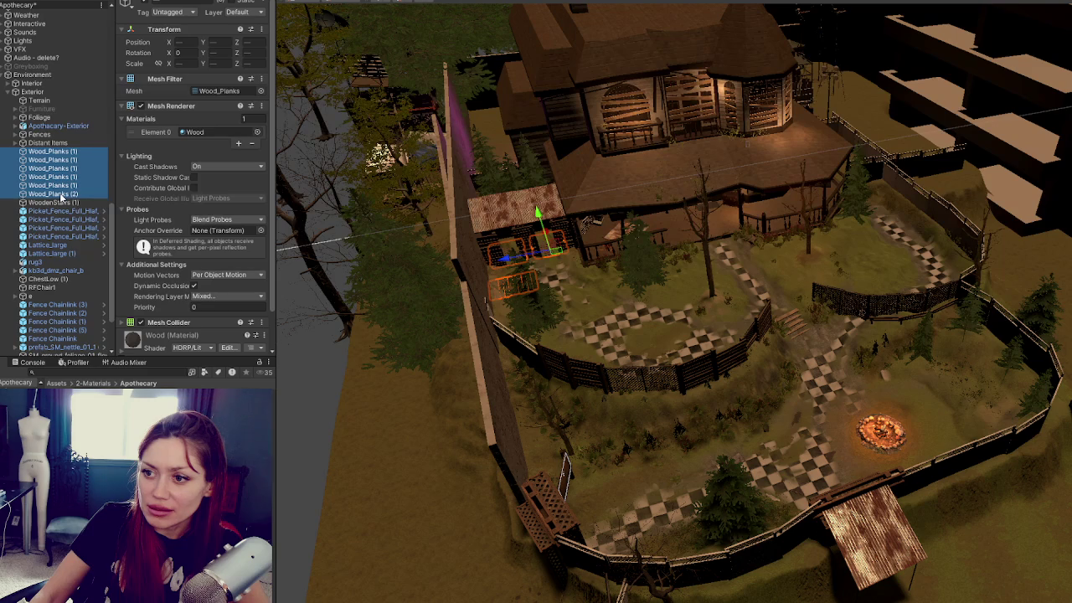
Wrap the six Wood_Planks and WoodenStairs (1) in a new empty parent named Ground Planks Wood
shift+click(60, 203)
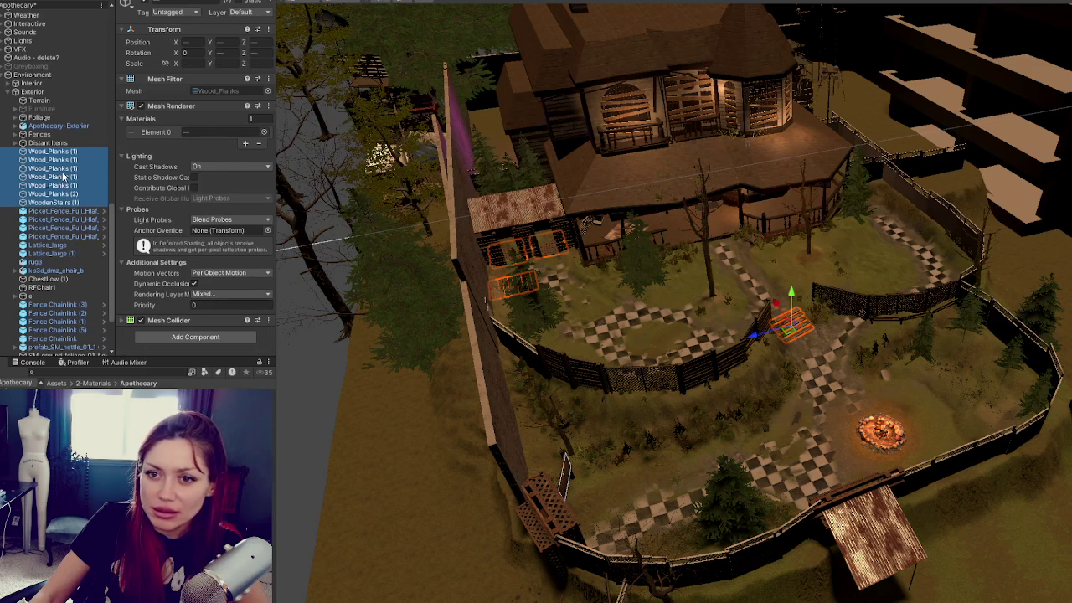
right_click(64, 176)
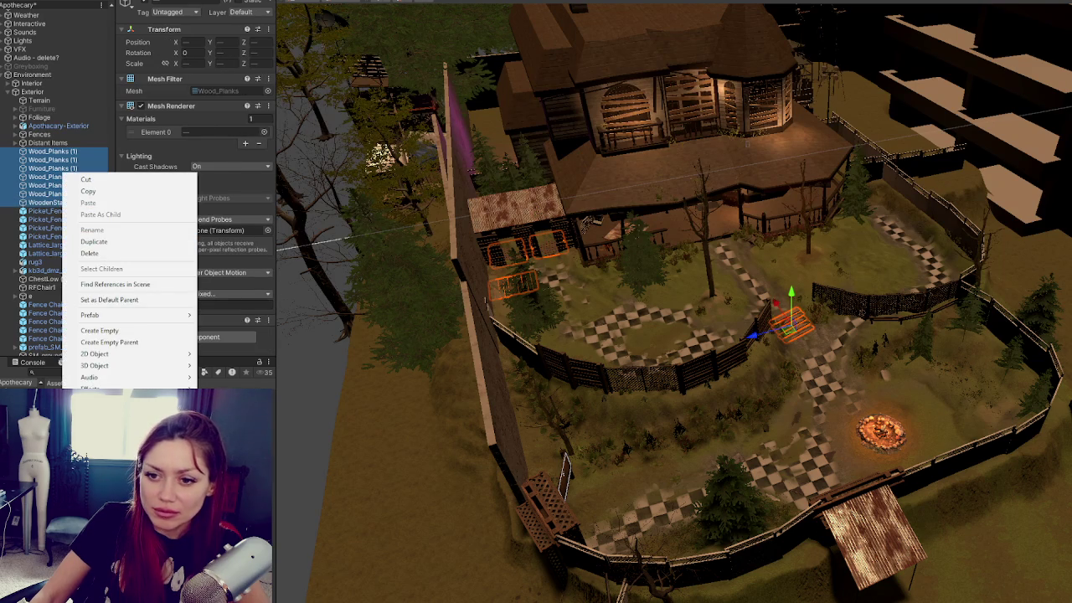
click(160, 345)
text(Ground)
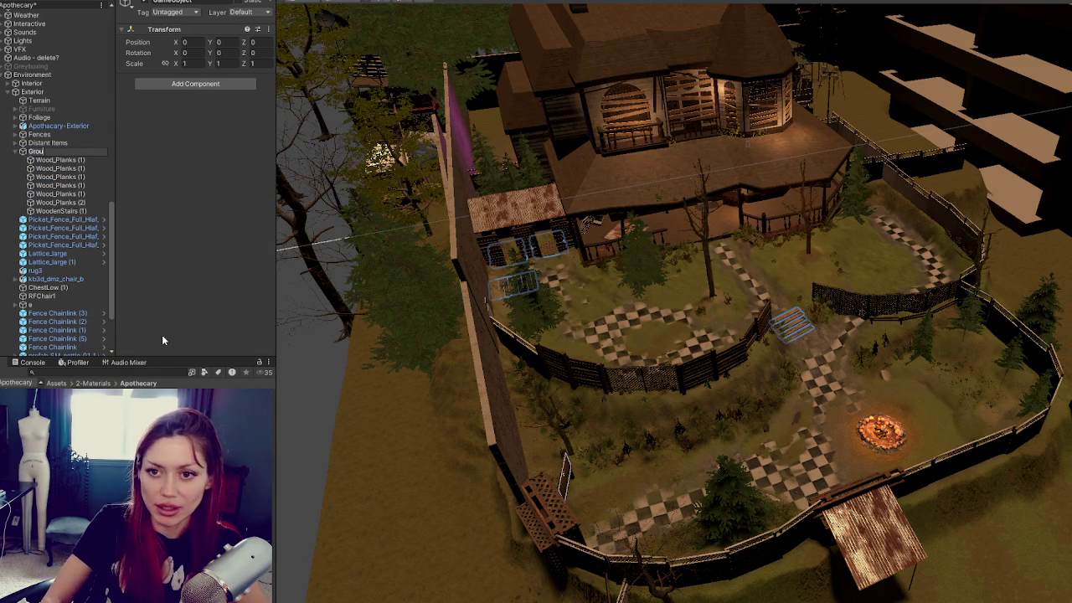
text( Planks S)
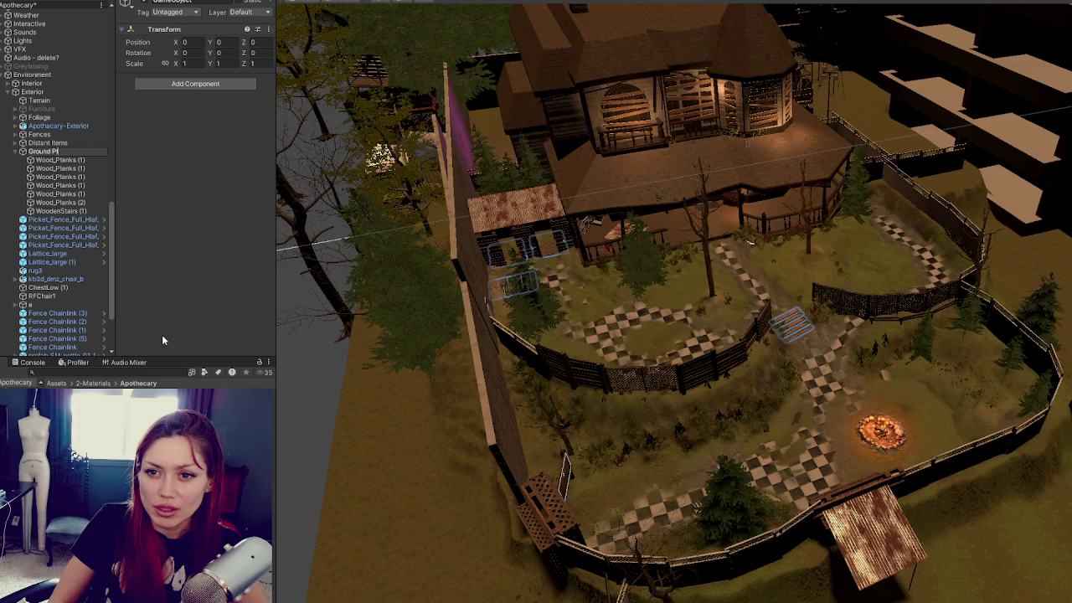
key(BackSpace)
text(Wood)
key(Return)
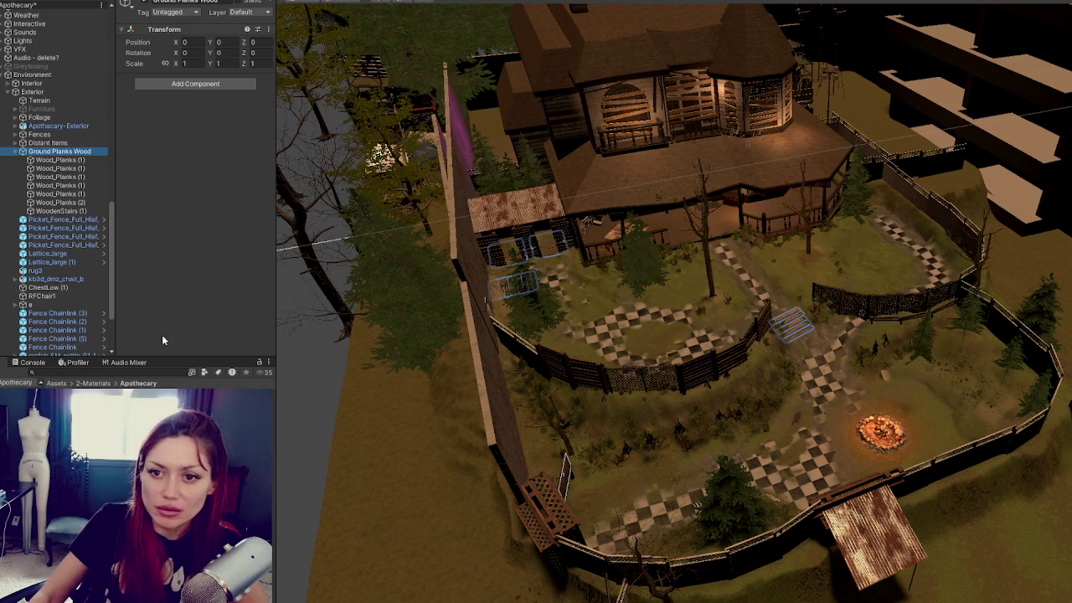
click(15, 153)
click(58, 159)
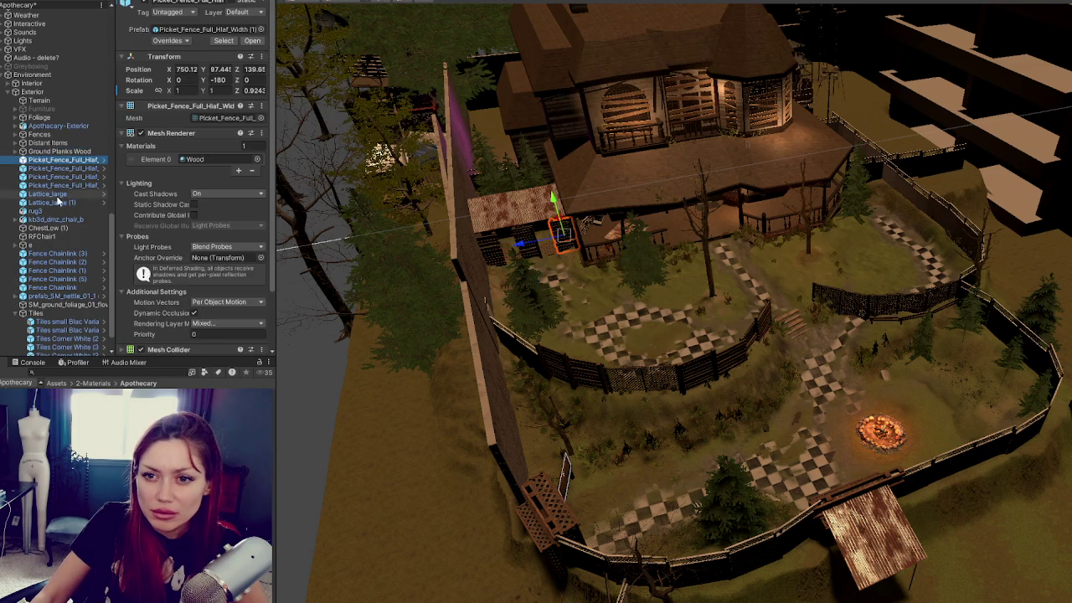
Group the four picket fence pieces under a new empty parent named Shower Area
shift+click(62, 186)
mouse_move(58, 177)
mouse_down()
mouse_move(54, 113)
mouse_move(53, 137)
mouse_up()
click(14, 135)
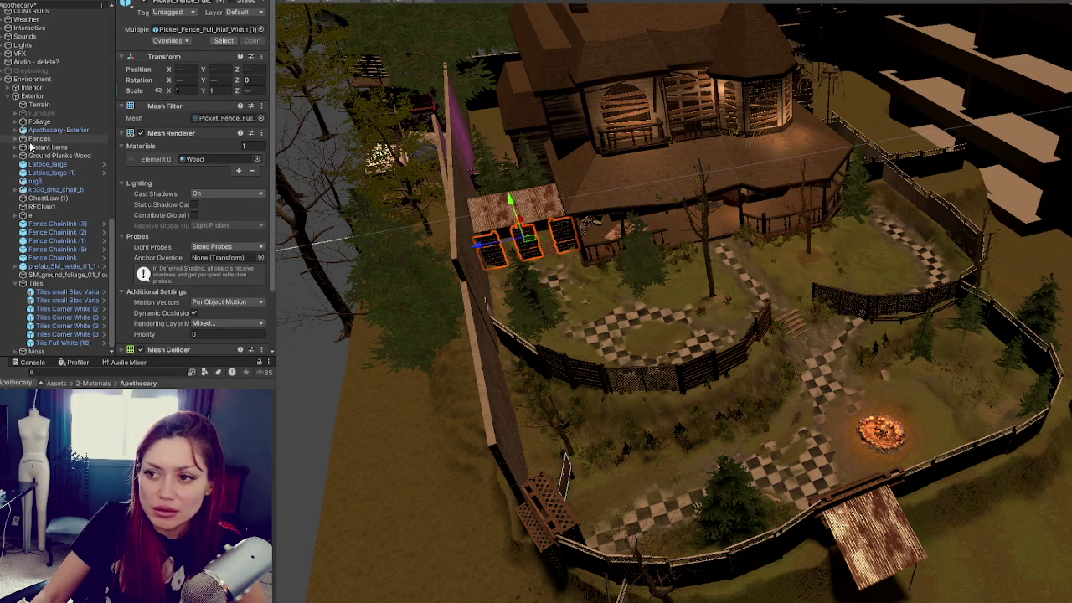
key(ctrl+z)
right_click(67, 181)
click(158, 349)
text(Shower Area)
key(Return)
click(15, 165)
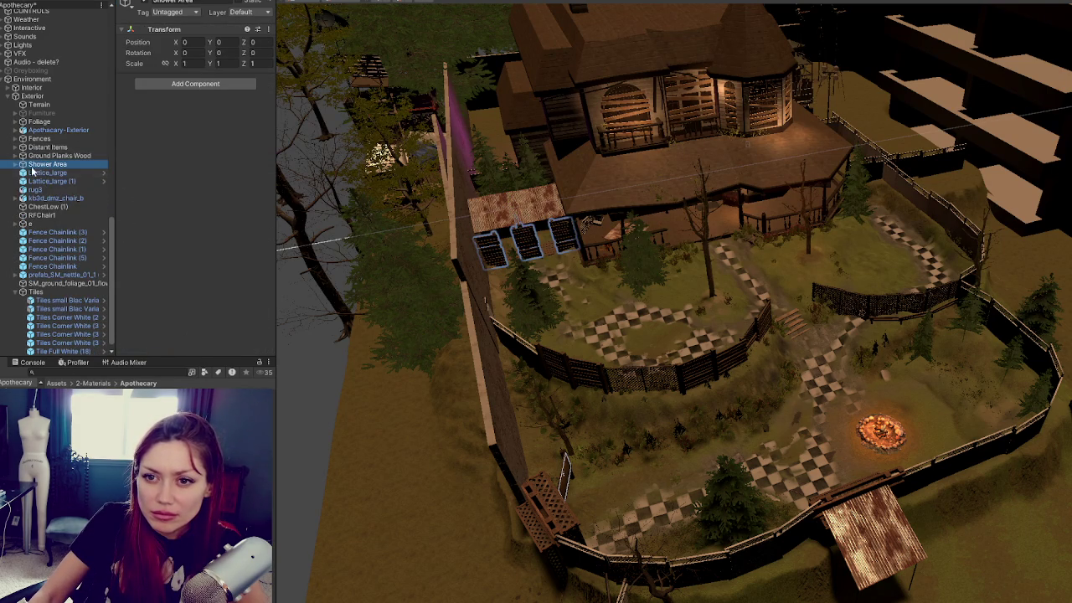
Move Lattice_large and Lattice_large (1) into the Fences group
click(42, 174)
shift+click(42, 182)
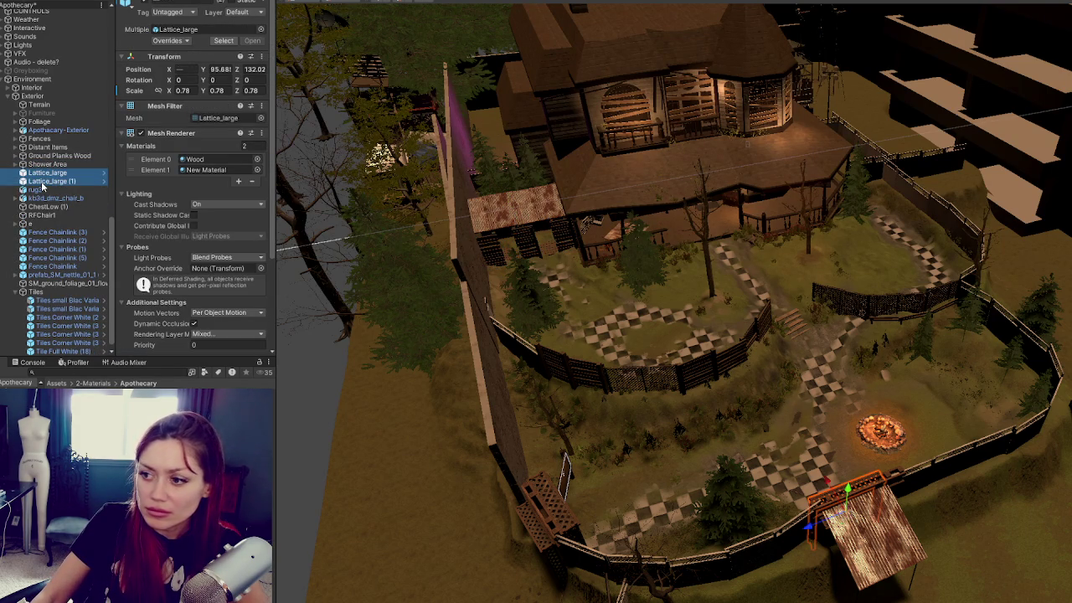
drag(67, 148, 72, 142)
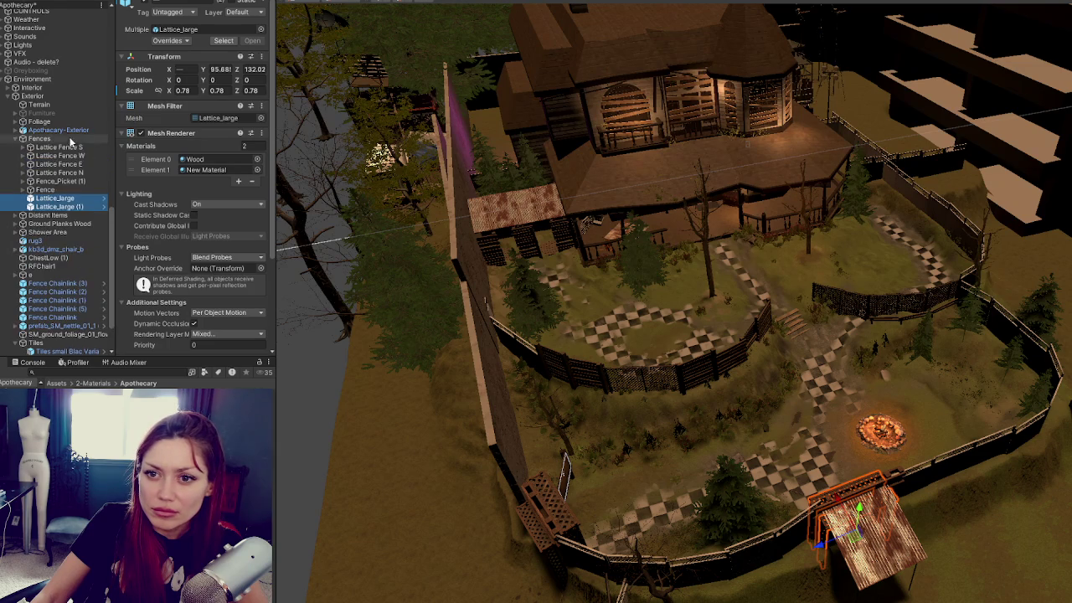
click(15, 140)
click(53, 183)
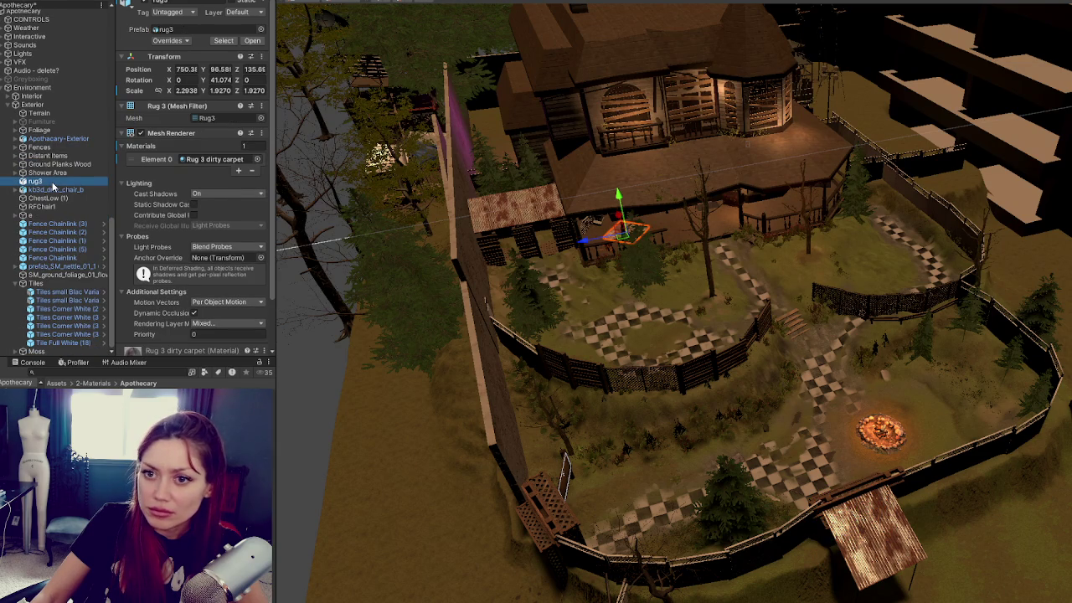
Move rug3 into Furniture and delete the stray fence group with its fence copies
drag(61, 124, 60, 124)
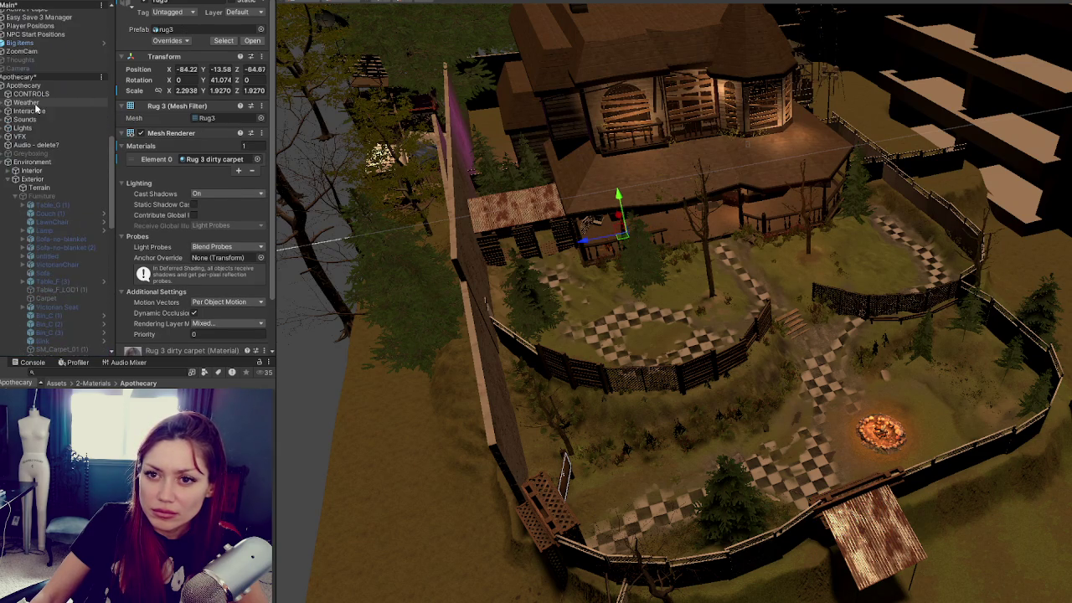
click(15, 196)
click(47, 215)
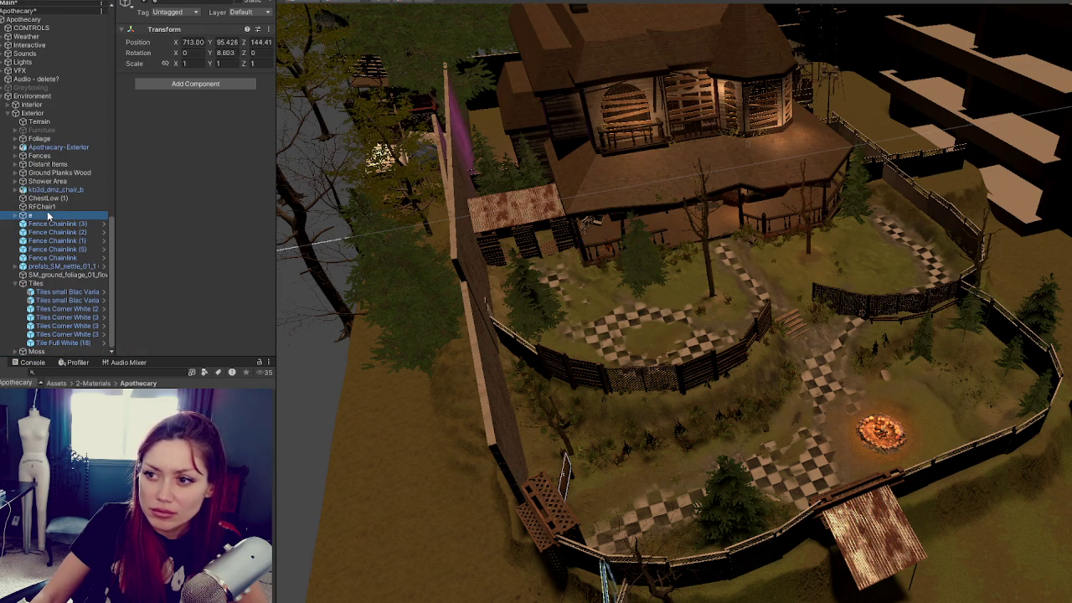
click(16, 215)
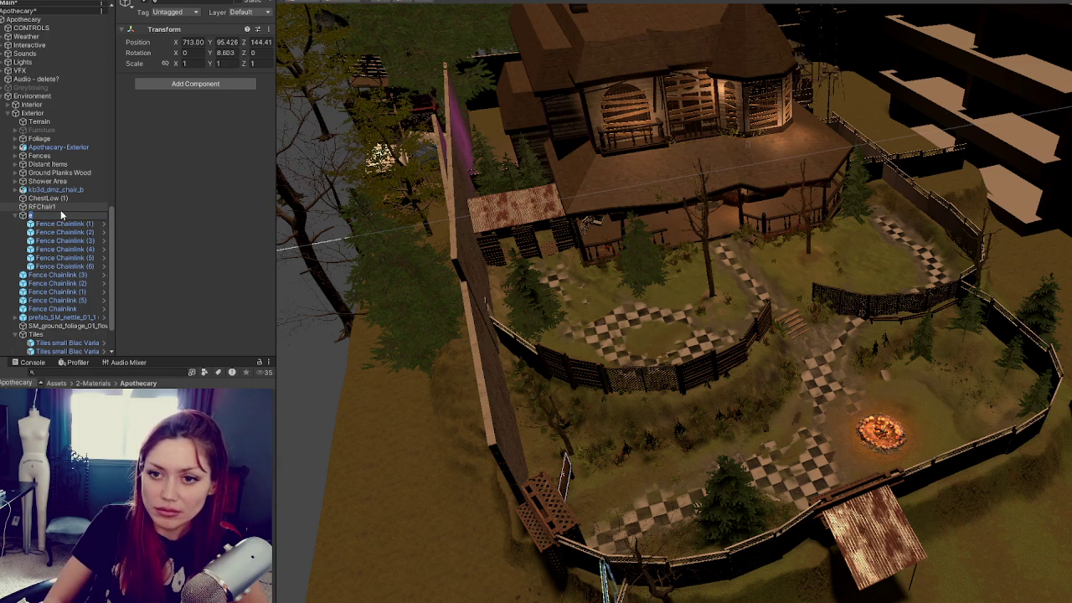
text(Camp)
key(Return)
key(Delete)
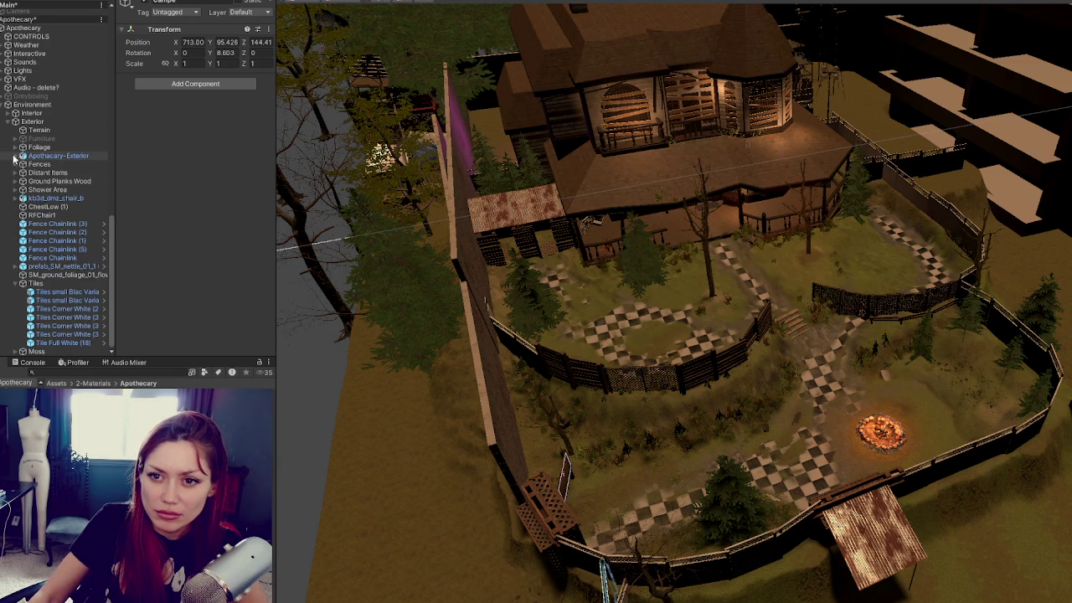
Move kb3d_dmz_chair_b into the Furniture group
click(47, 199)
drag(63, 163, 50, 140)
scroll(34, 176, up, 3)
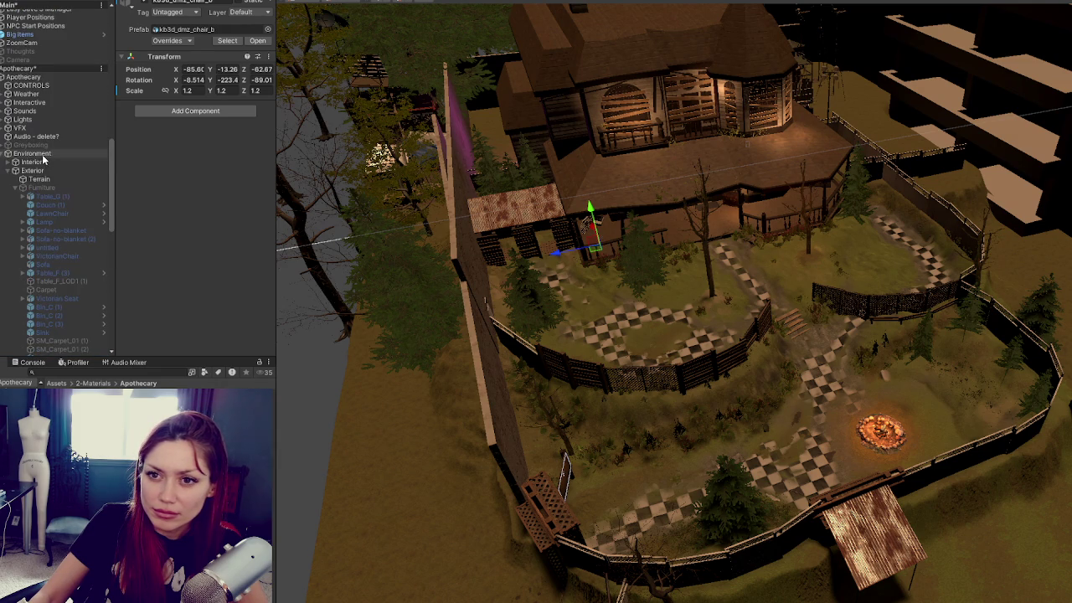
click(14, 187)
drag(41, 207, 49, 198)
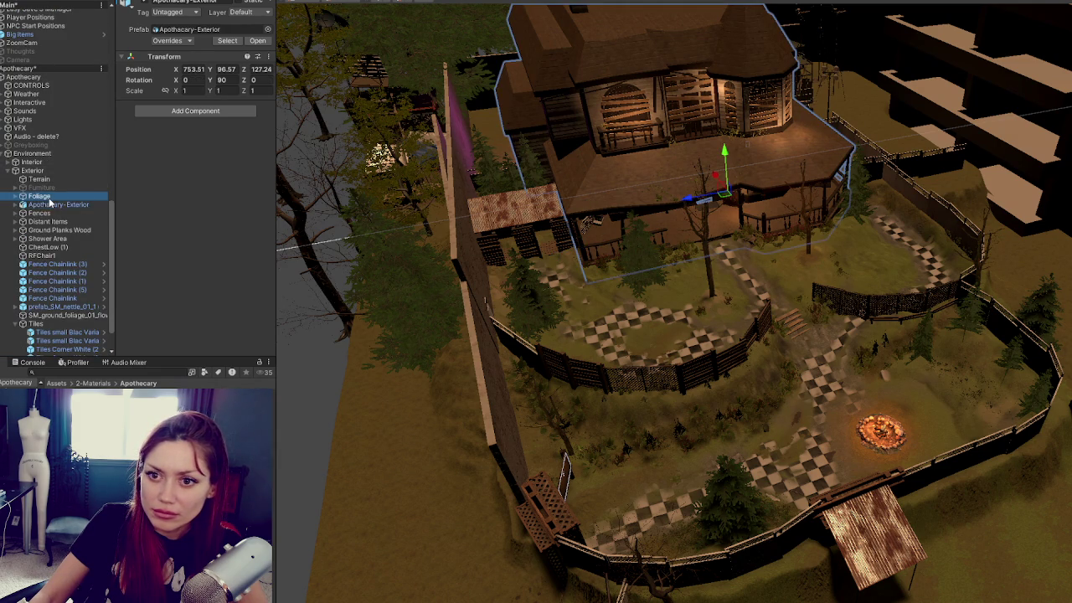
Move the five loose Fence Chainlink pieces into the Fences group
click(52, 214)
click(66, 223)
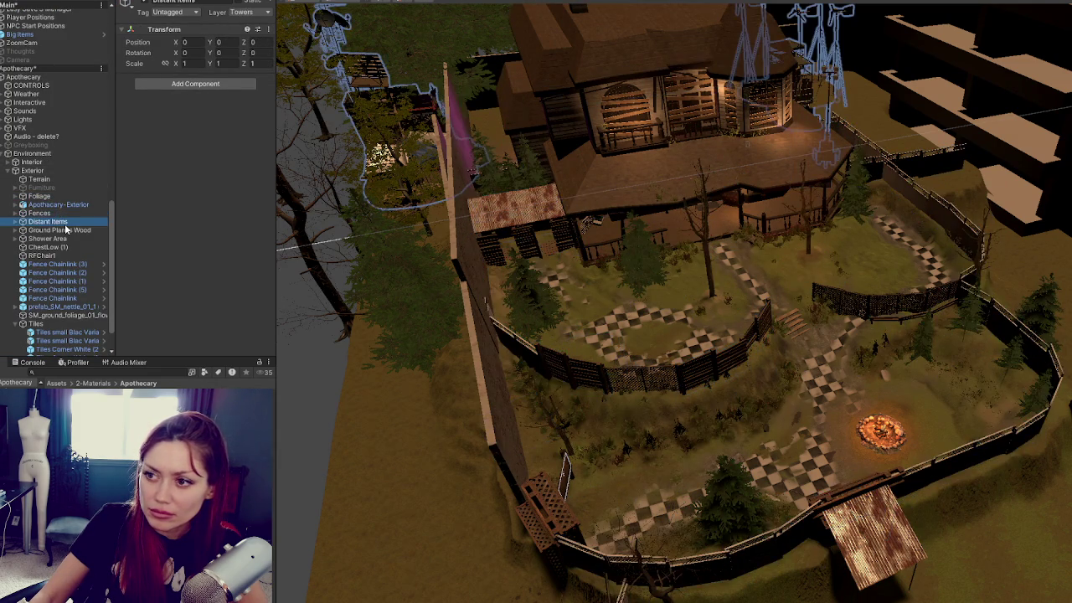
click(71, 239)
click(72, 256)
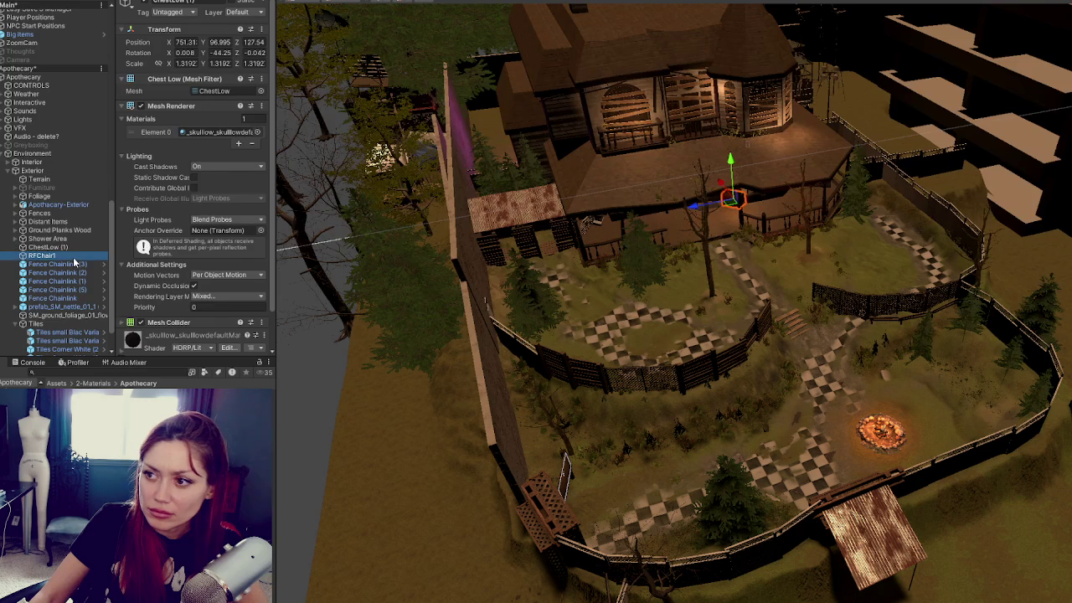
click(75, 264)
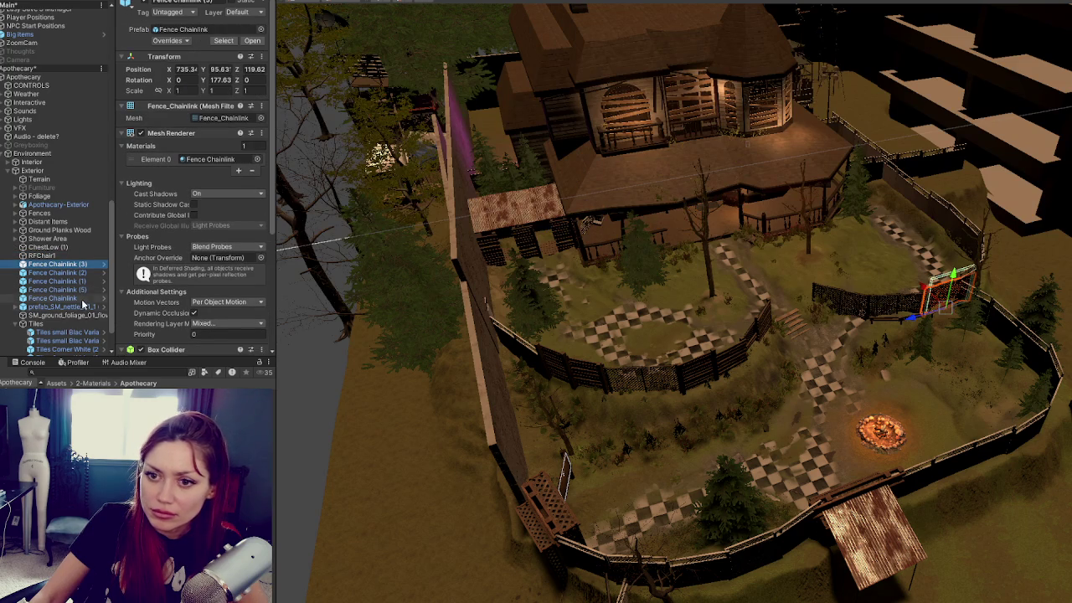
shift+click(82, 299)
drag(57, 274, 40, 215)
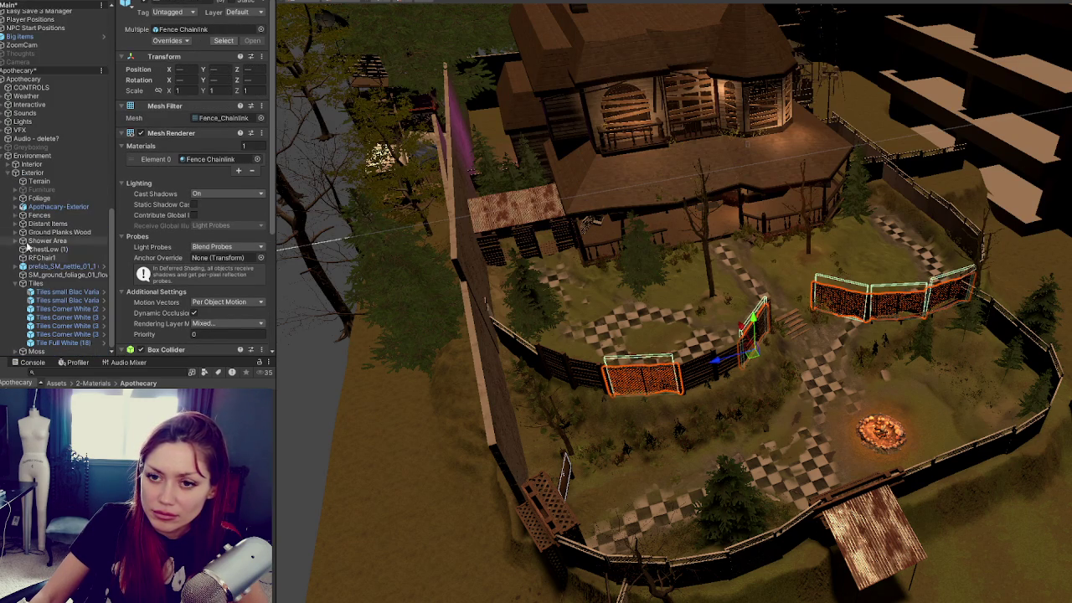
click(43, 285)
click(14, 285)
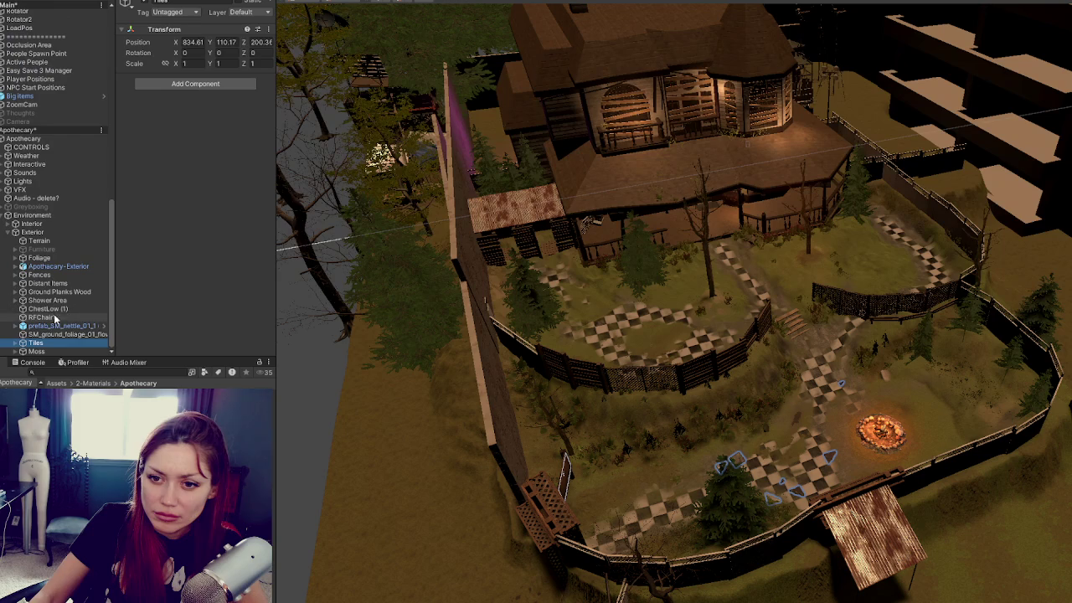
Move the nettle prefab into the Foliage group
click(46, 326)
key(f)
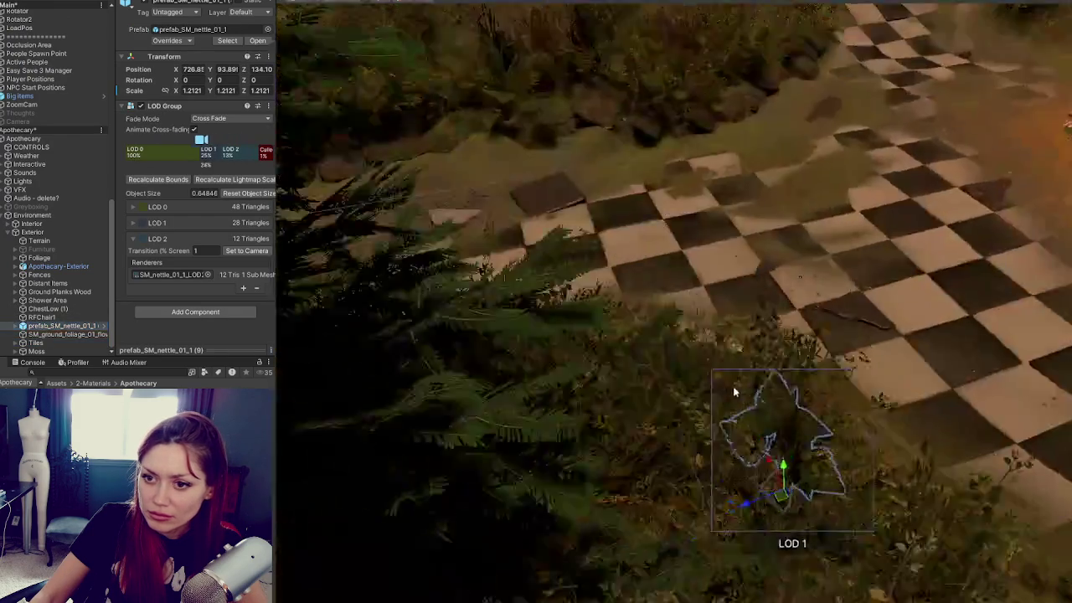
drag(37, 240, 55, 258)
scroll(51, 235, up, 15)
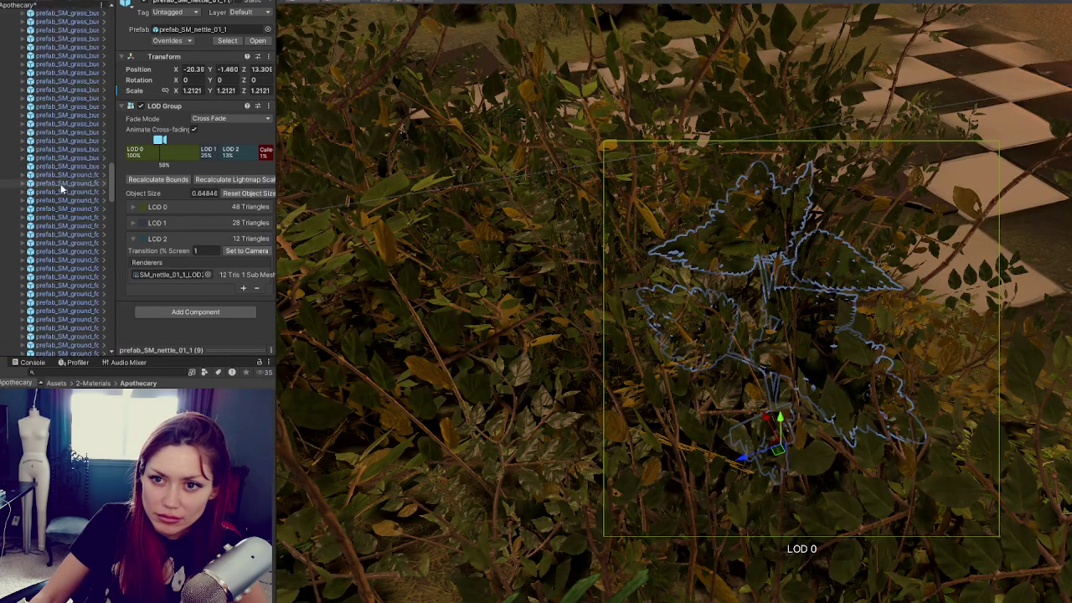
scroll(61, 184, up, 15)
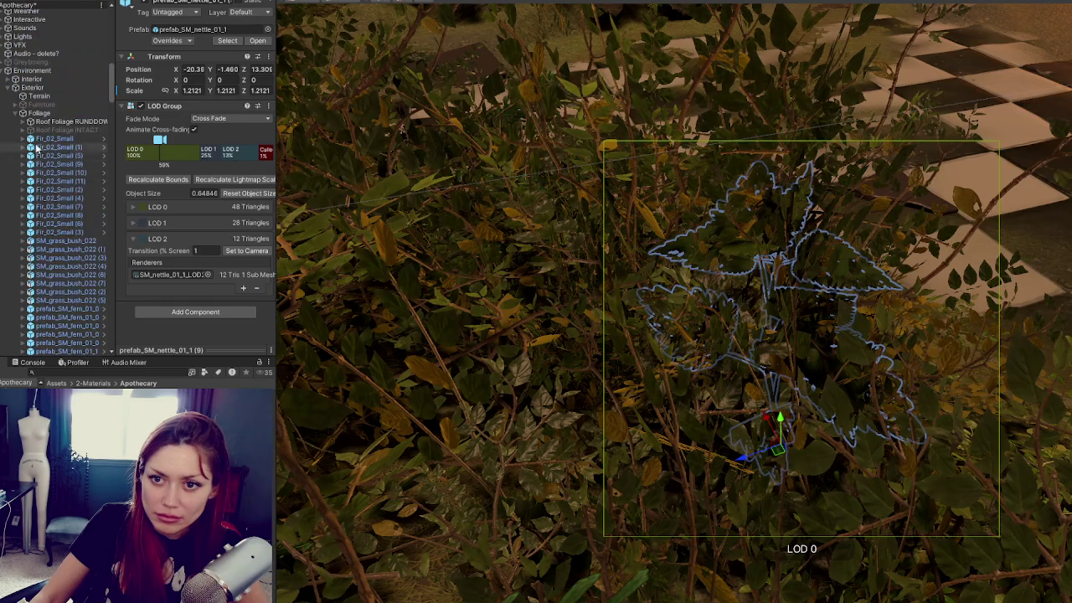
click(17, 113)
Move ChestLow (1) into the Furniture group
click(73, 318)
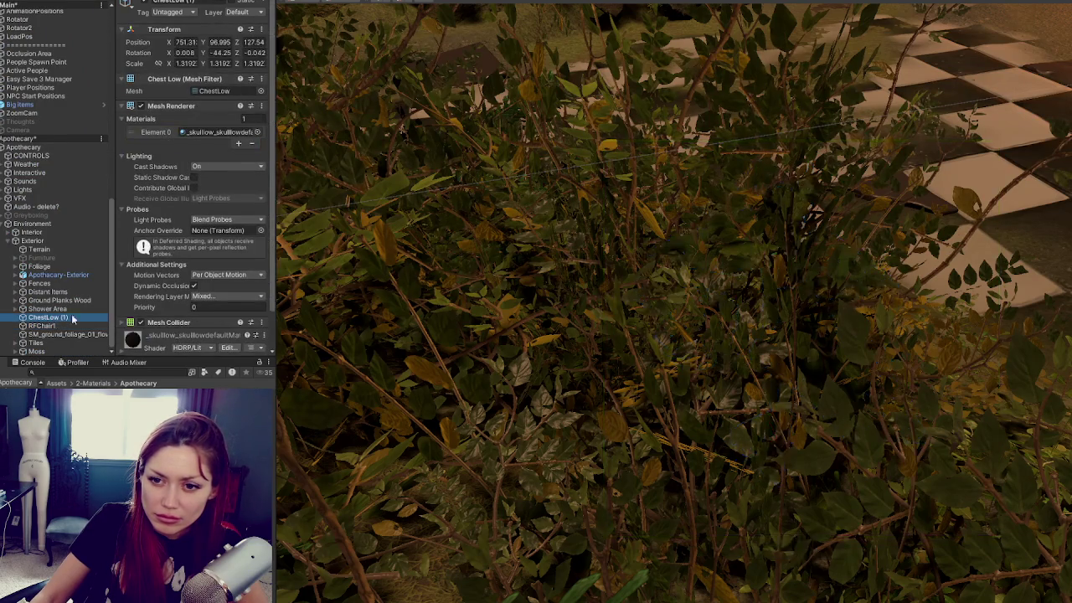
double_click(73, 318)
drag(44, 236, 41, 260)
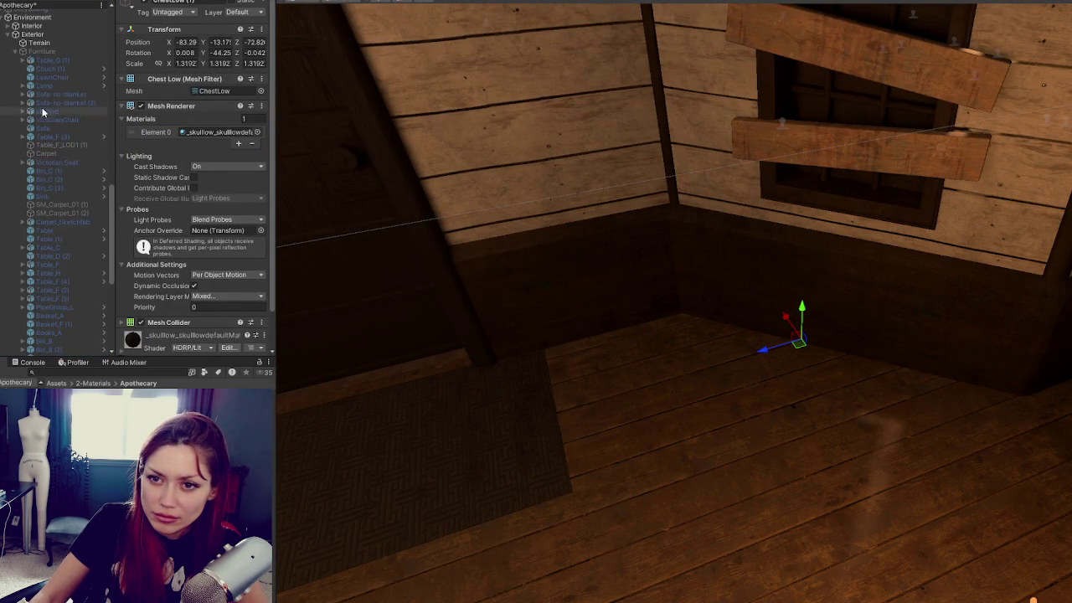
click(15, 51)
Frame the ground foliage object and fold the Foliage group closed
click(55, 350)
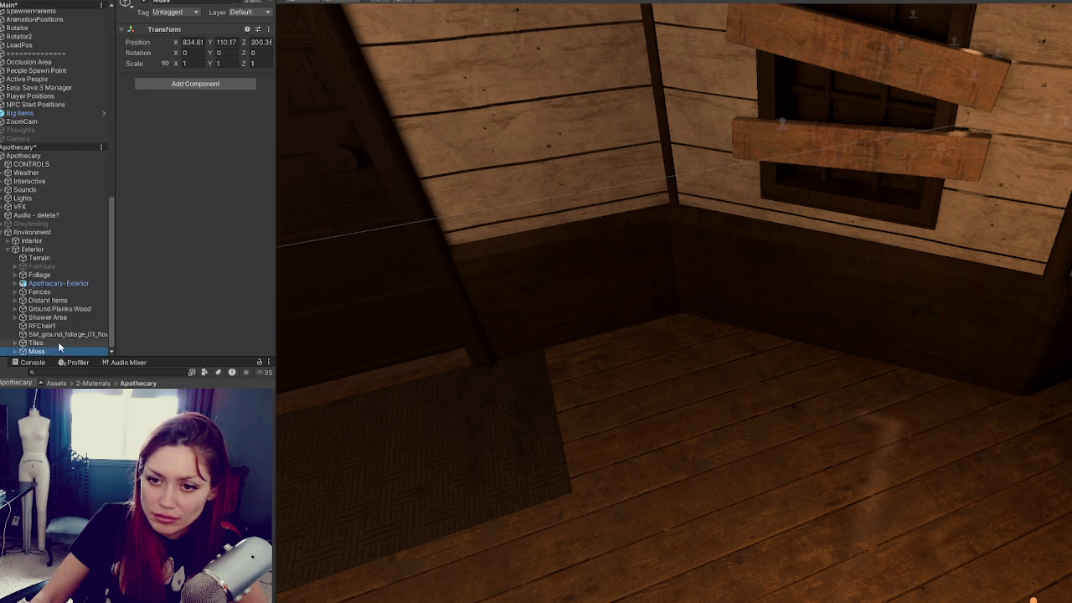
double_click(57, 334)
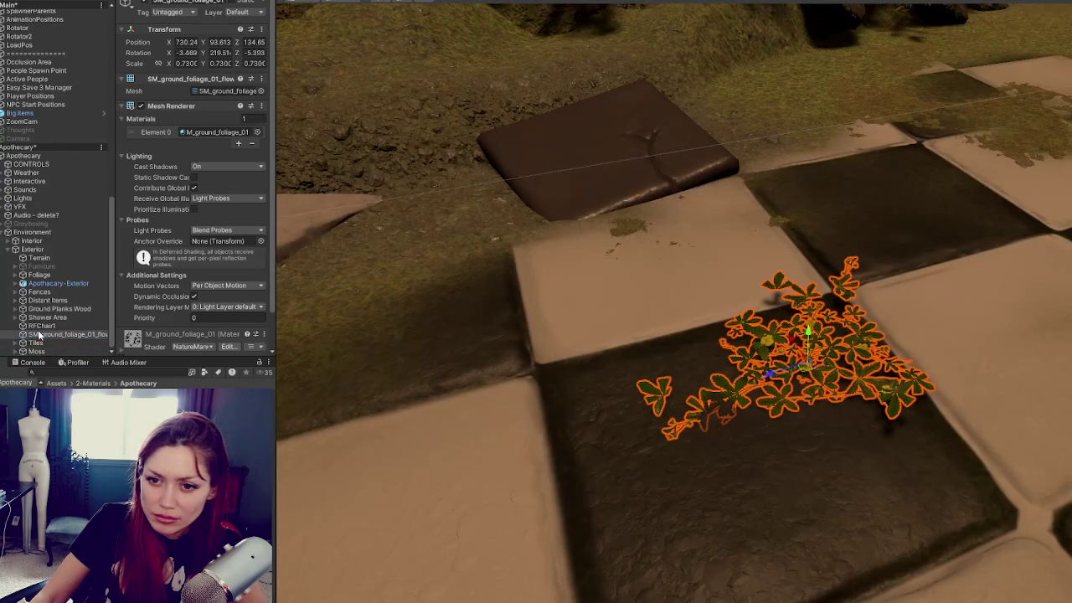
drag(65, 288, 65, 287)
scroll(59, 218, up, 10)
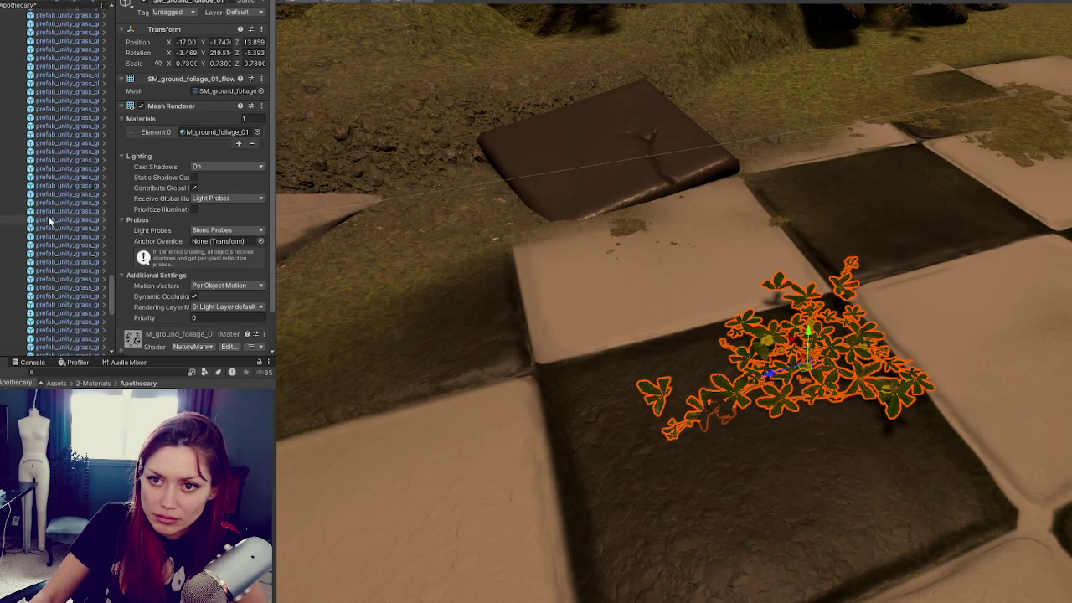
scroll(53, 156, up, 15)
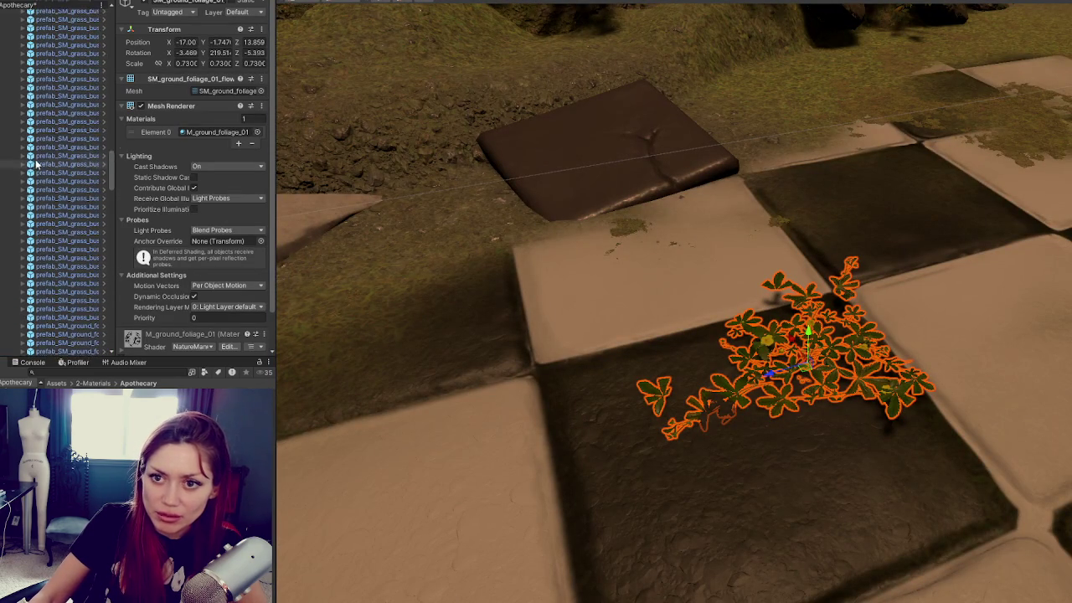
scroll(48, 128, up, 15)
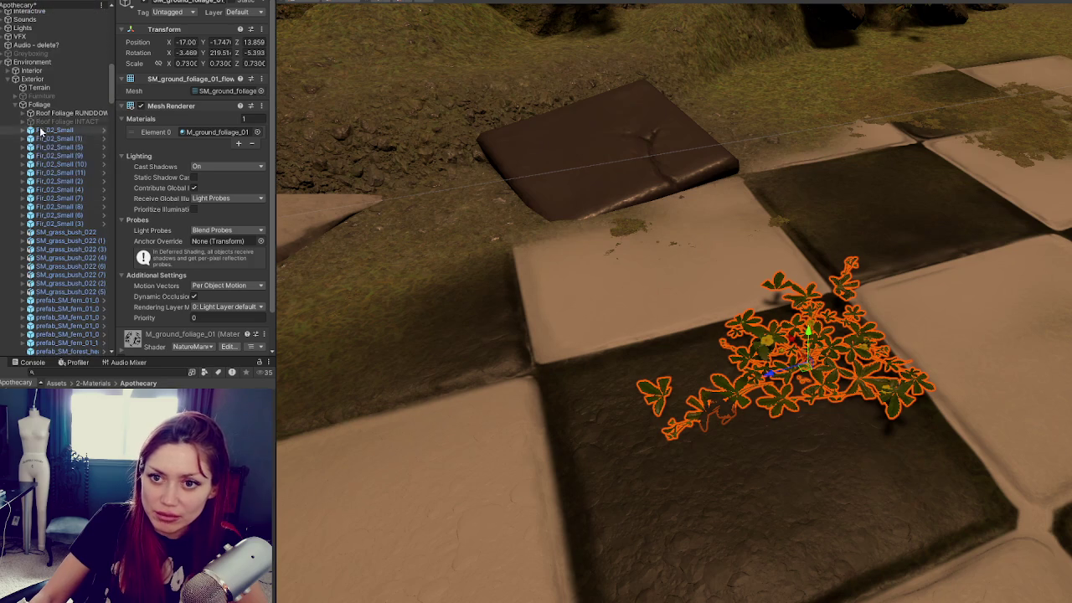
click(16, 138)
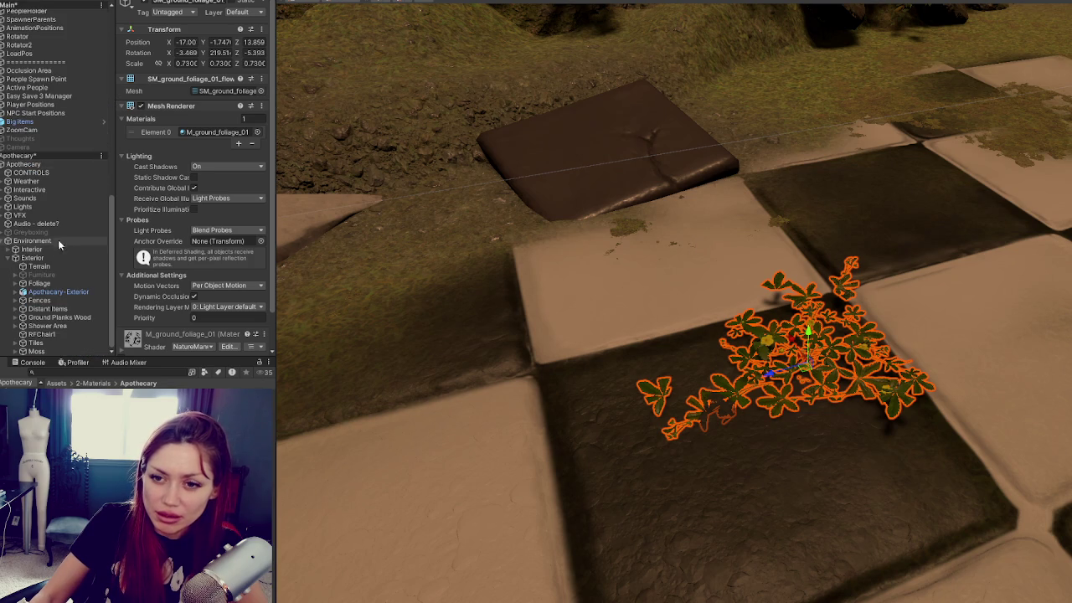
Move RFChair1 into the Furniture group
click(48, 342)
double_click(54, 334)
mouse_move(51, 334)
mouse_down()
mouse_move(72, 325)
mouse_move(79, 275)
mouse_up()
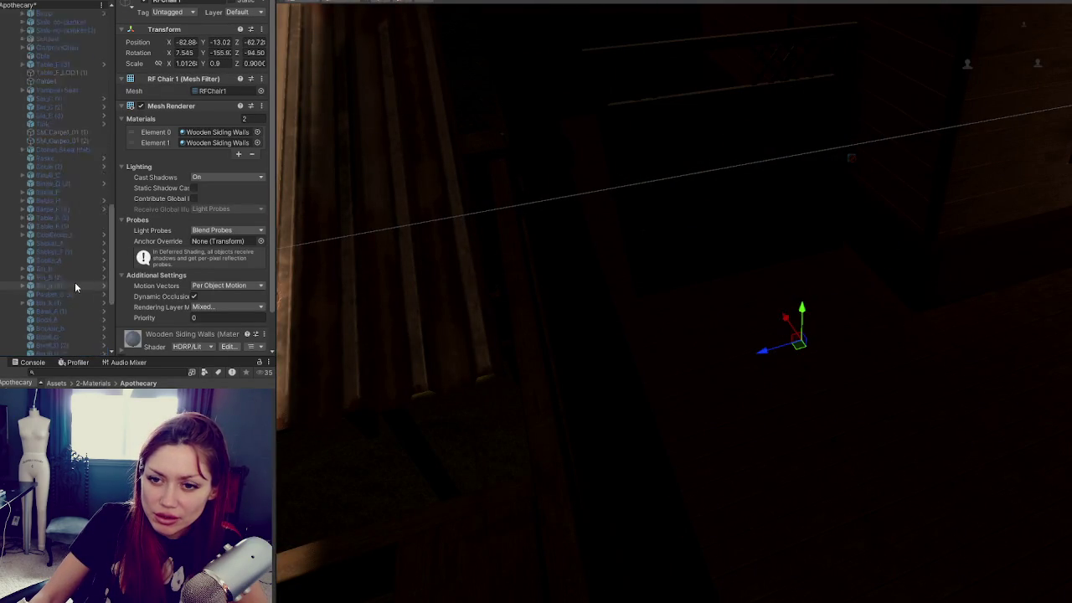
scroll(58, 234, up, 5)
click(17, 203)
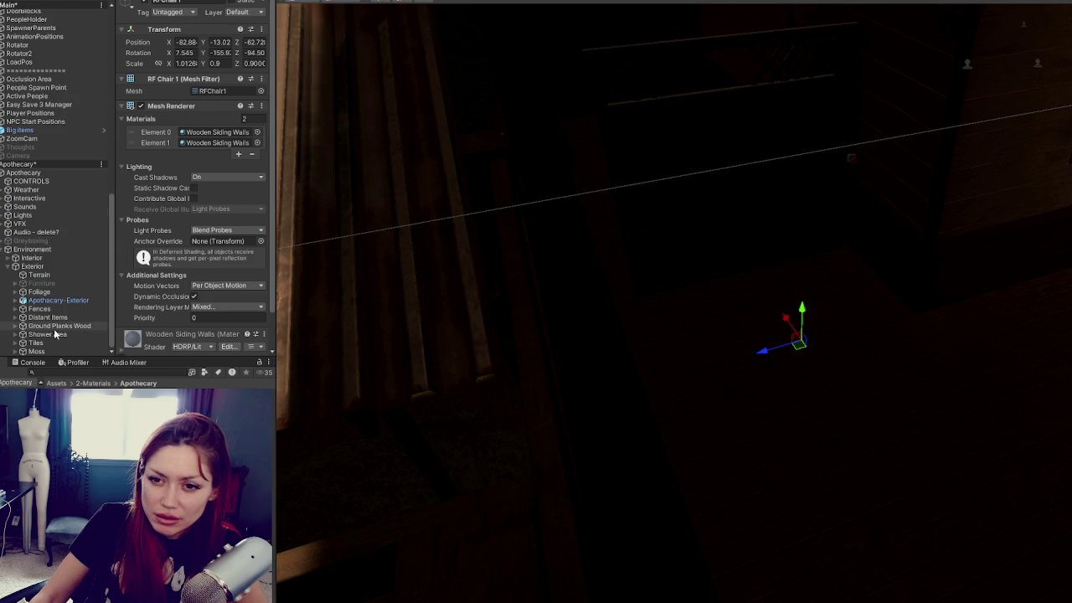
Review the Exterior groups and frame all the exterior Furniture objects
click(57, 327)
click(55, 334)
click(70, 319)
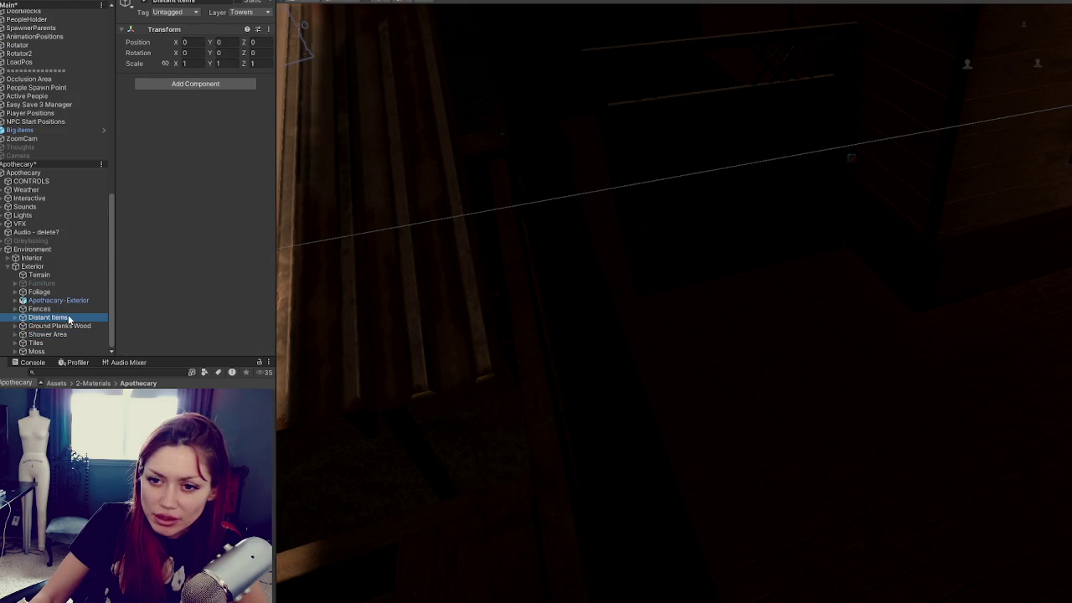
click(71, 308)
click(25, 302)
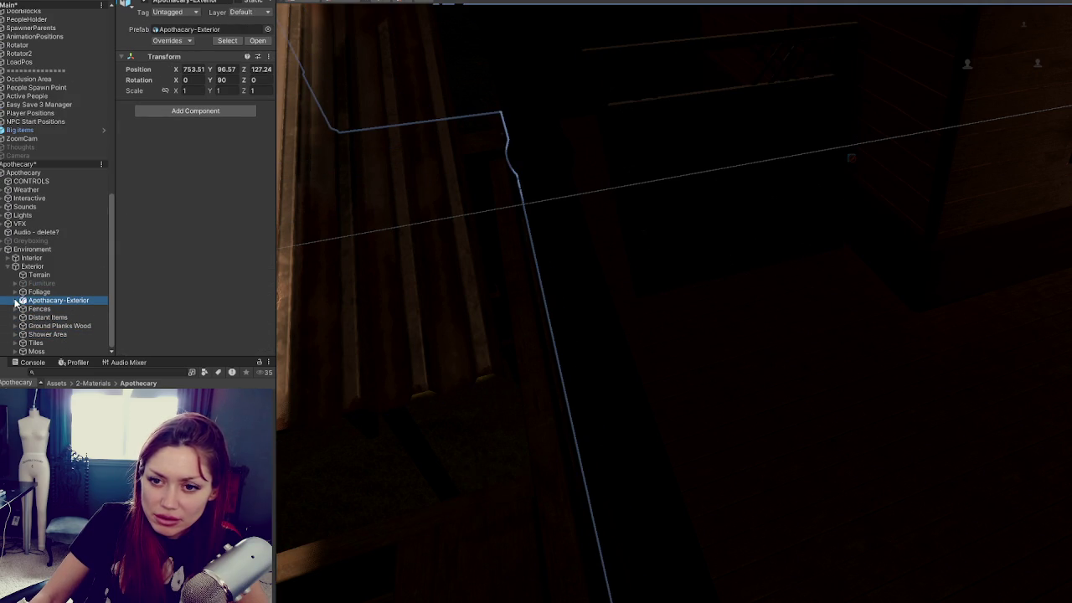
click(62, 285)
key(f)
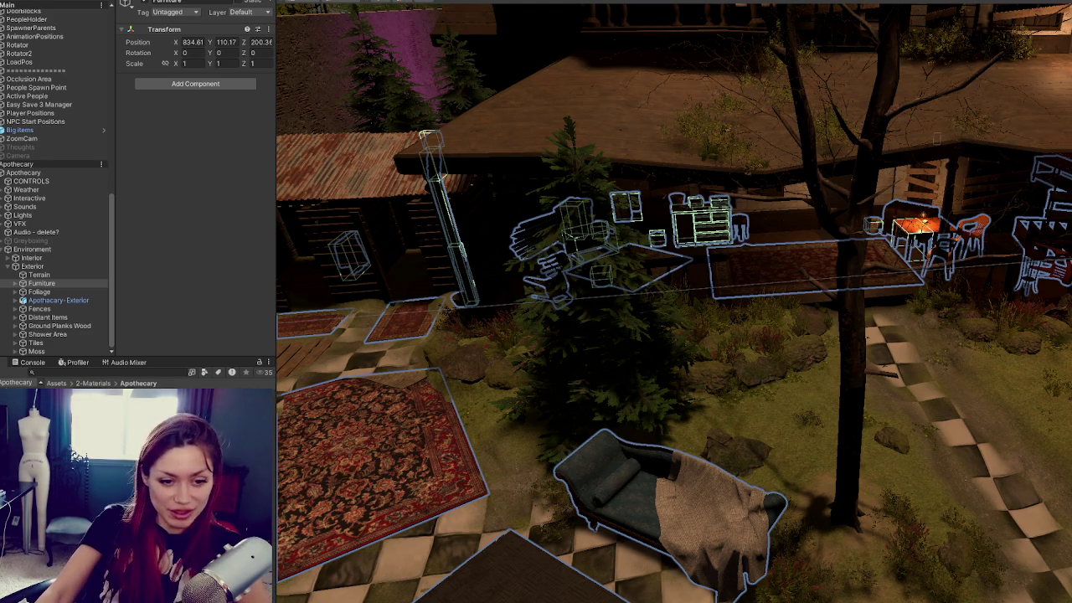
Orbit around the courtyard and pick the carpet lying on the ground
mouse_move(448, 323)
mouse_down()
mouse_move(849, 402)
mouse_move(922, 346)
mouse_move(888, 405)
mouse_up()
click(725, 479)
Slide SM_Carpet_04 to X -17.28, then deactivate it
click(724, 468)
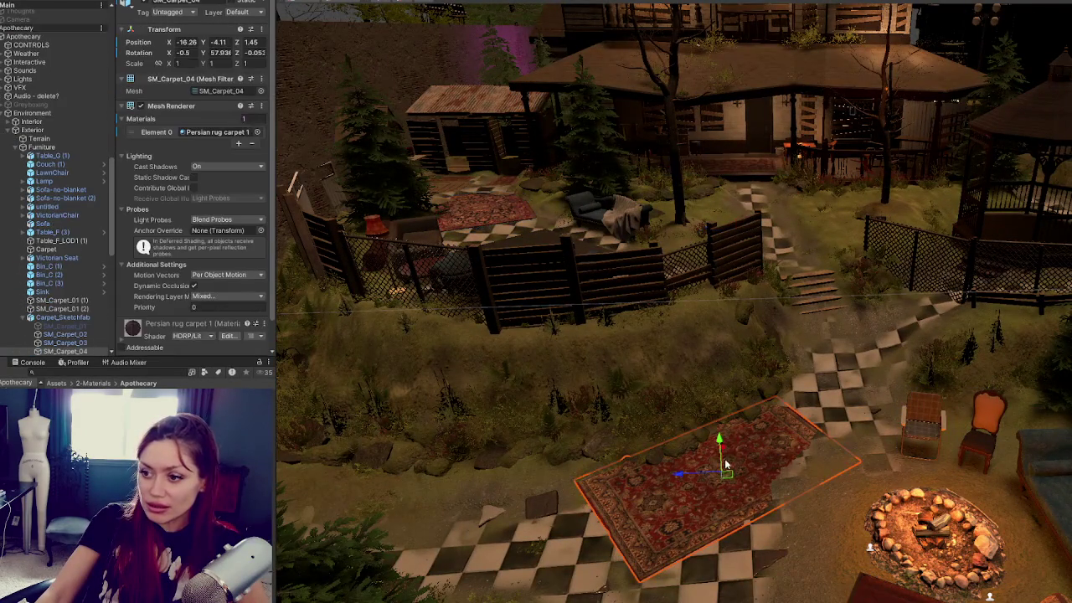
mouse_move(726, 474)
mouse_down()
mouse_move(773, 410)
mouse_move(787, 352)
mouse_move(788, 494)
mouse_move(677, 469)
mouse_up()
scroll(677, 470, down, 3)
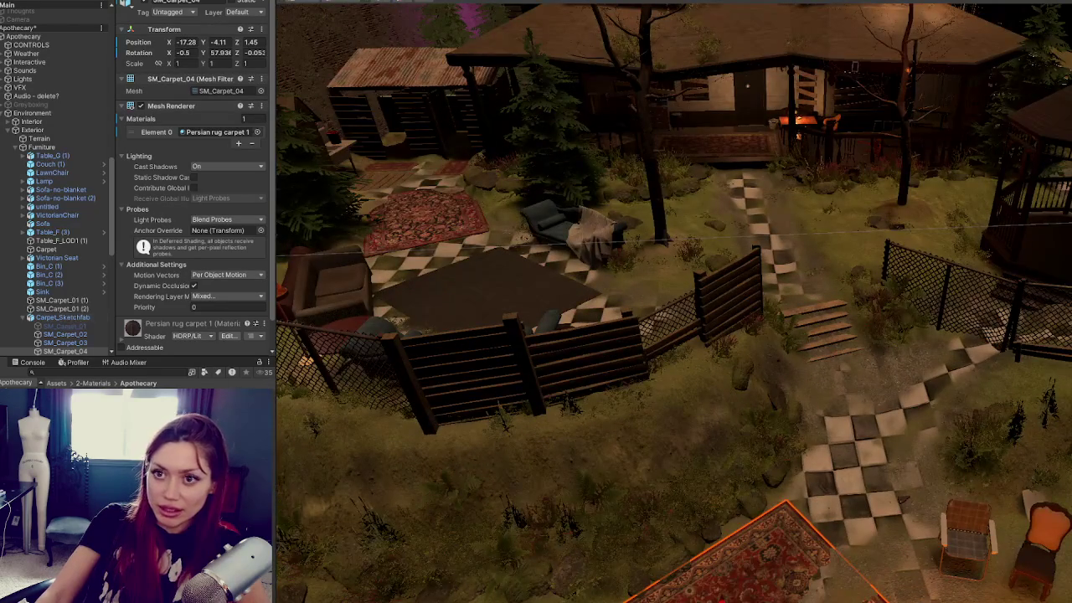
click(143, 4)
Select the Terrain and pan the view toward the plant bed patch
scroll(728, 430, down, 5)
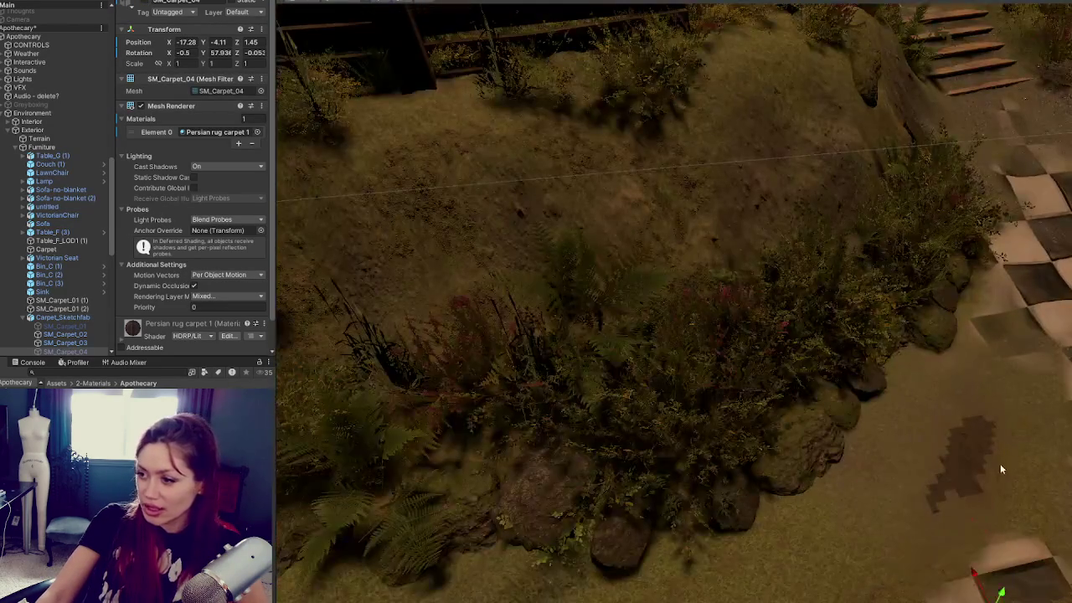
click(1001, 463)
drag(999, 463, 738, 409)
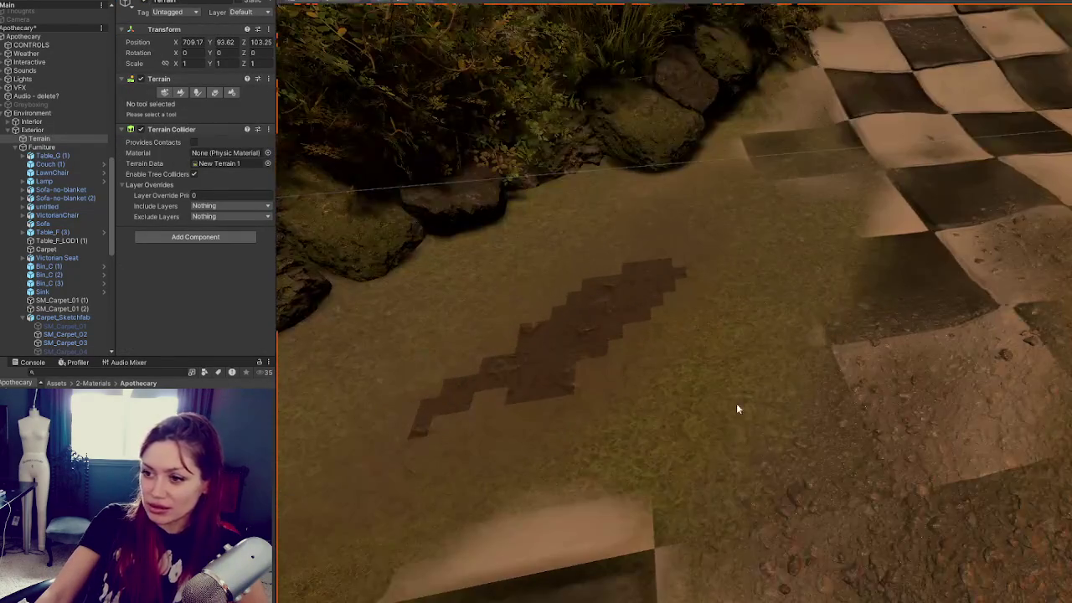
Paint the checker Tiles texture onto the grass along the courtyard path
click(179, 93)
click(171, 107)
click(193, 218)
scroll(208, 220, down, 3)
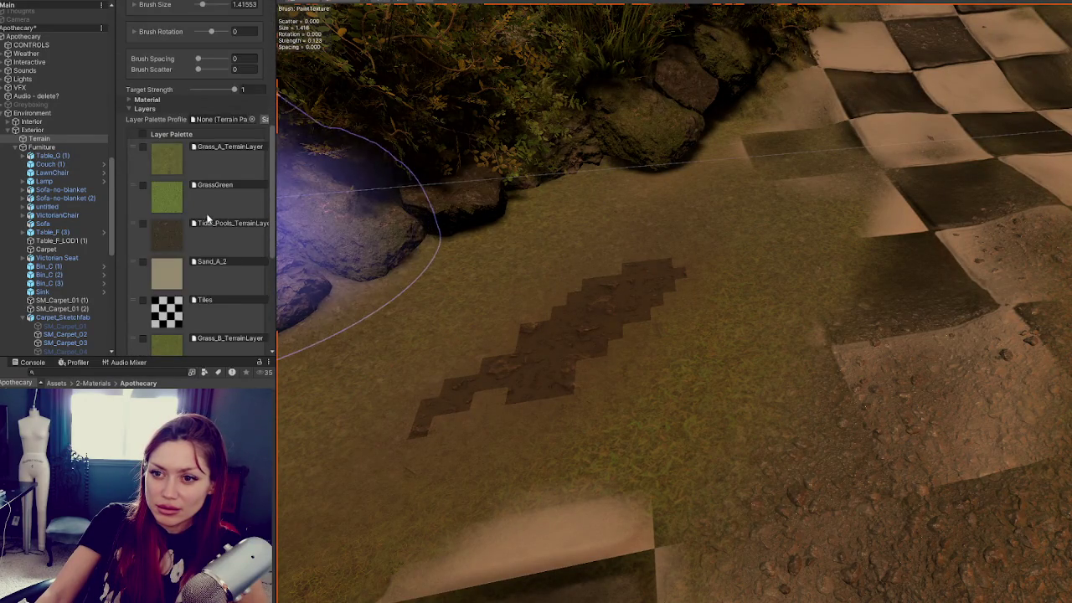
scroll(174, 233, down, 3)
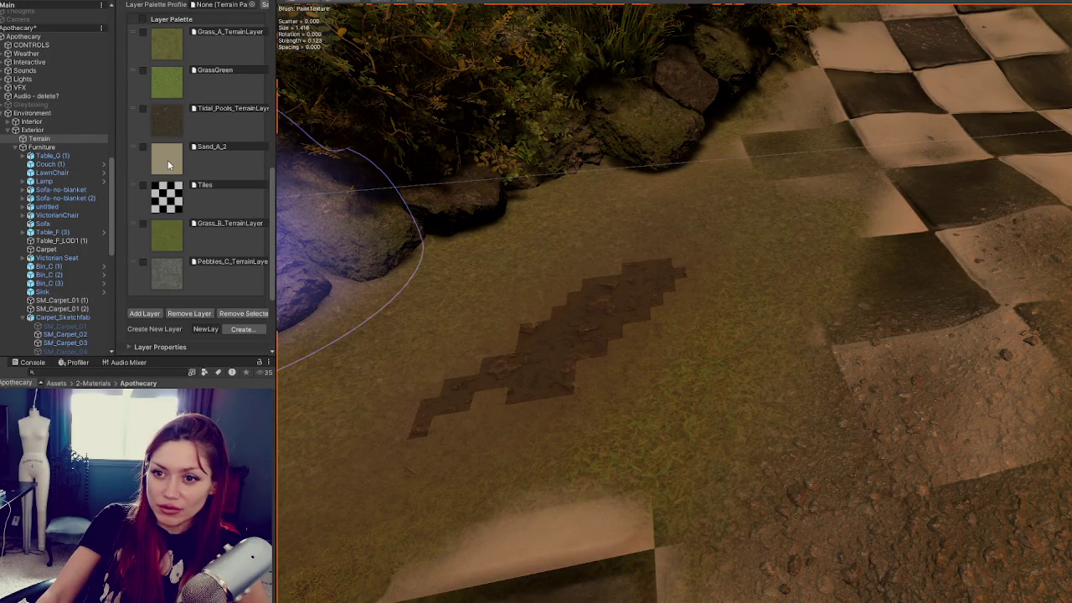
scroll(168, 240, down, 2)
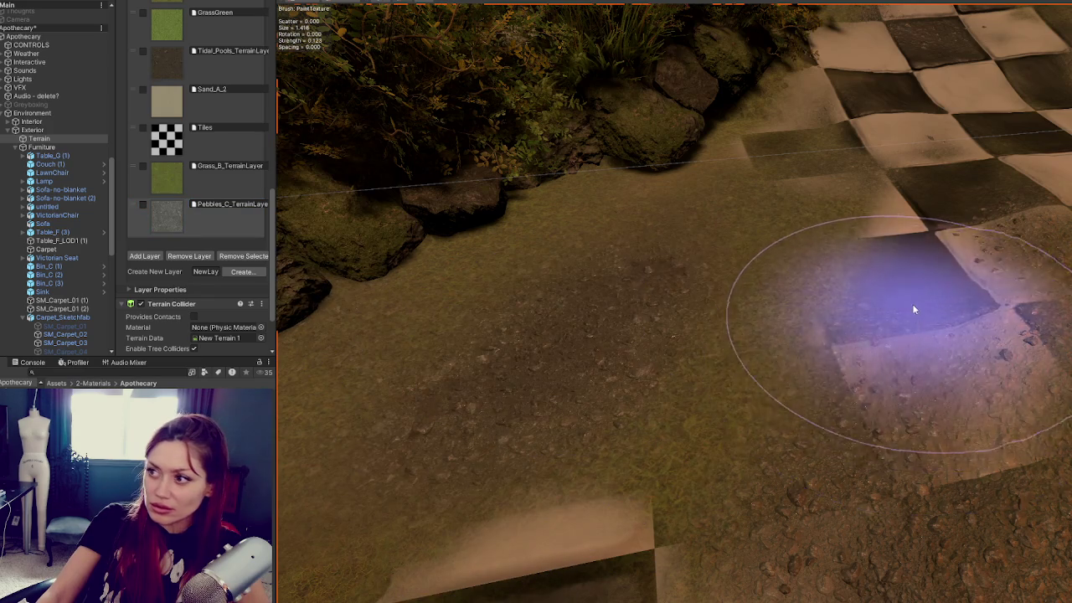
scroll(914, 306, down, 5)
scroll(958, 297, down, 3)
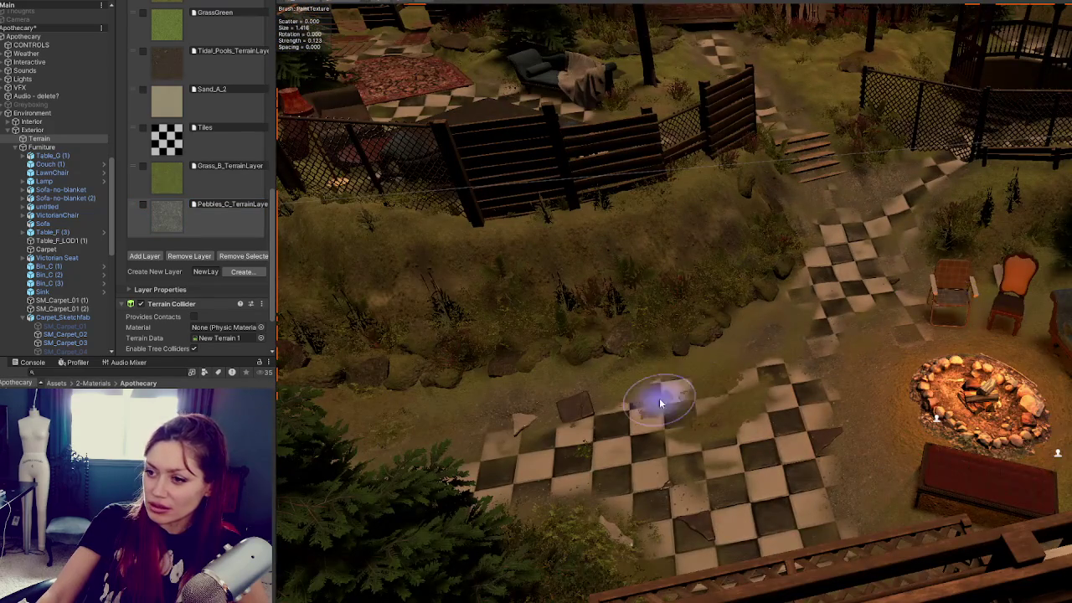
mouse_move(707, 380)
mouse_down()
mouse_move(802, 378)
mouse_move(718, 418)
mouse_move(627, 399)
mouse_move(692, 427)
mouse_up()
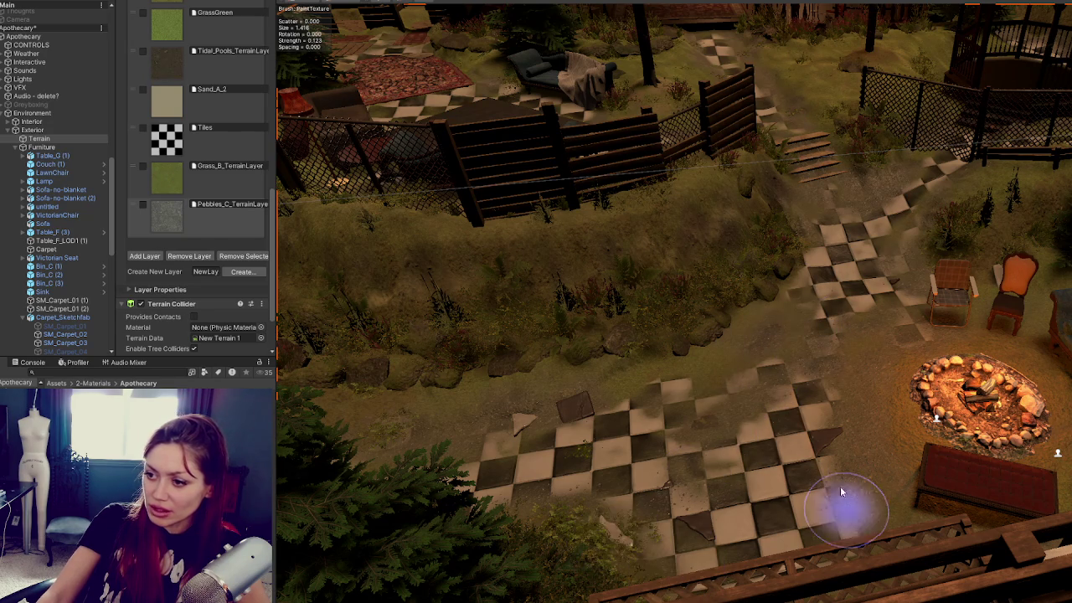
key(w)
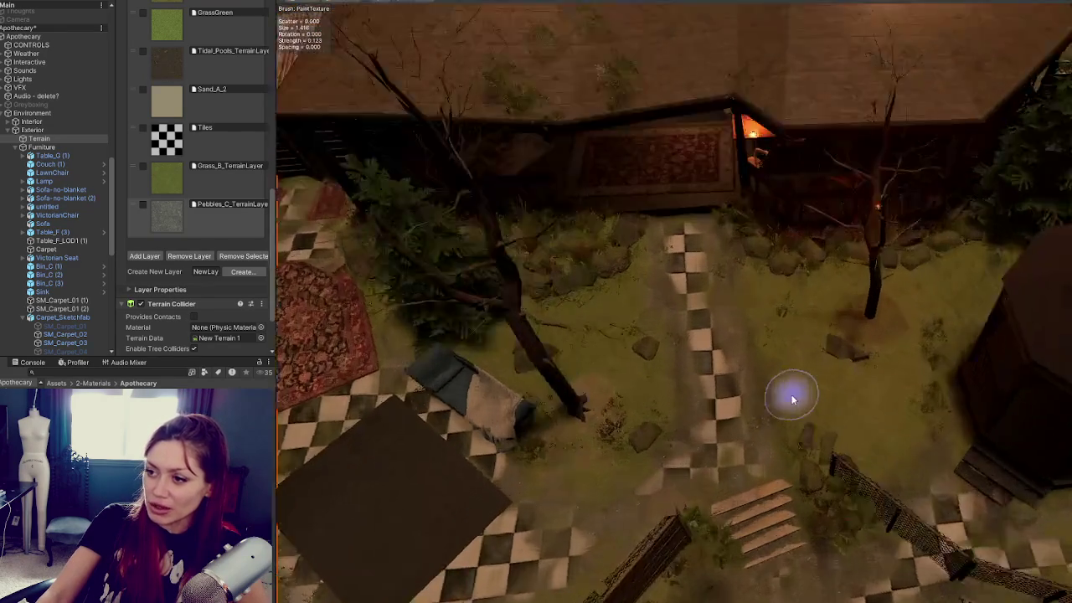
scroll(897, 394, down, 5)
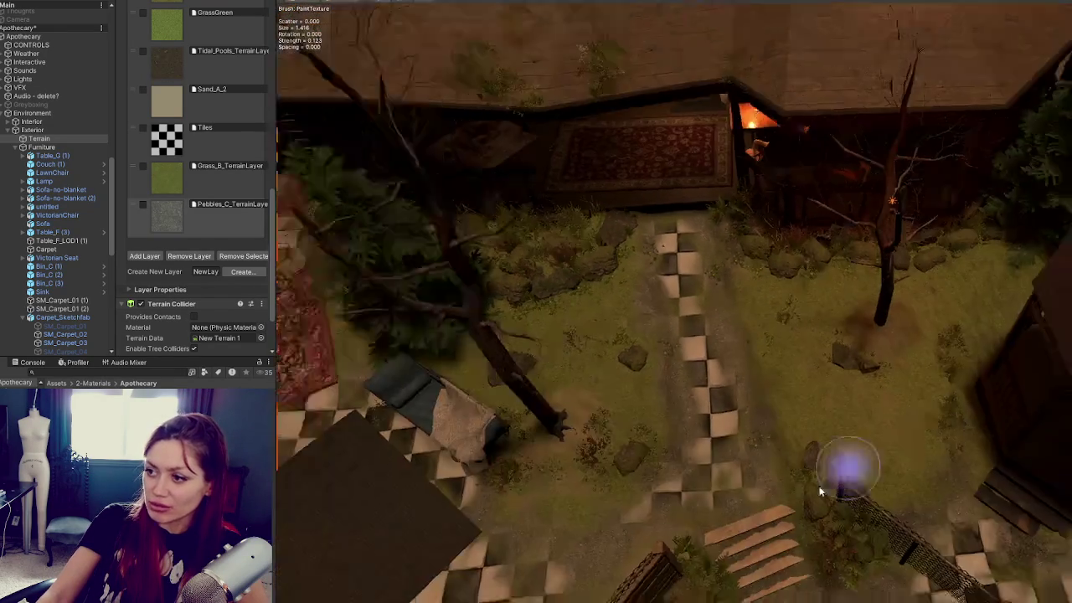
scroll(786, 303, up, 5)
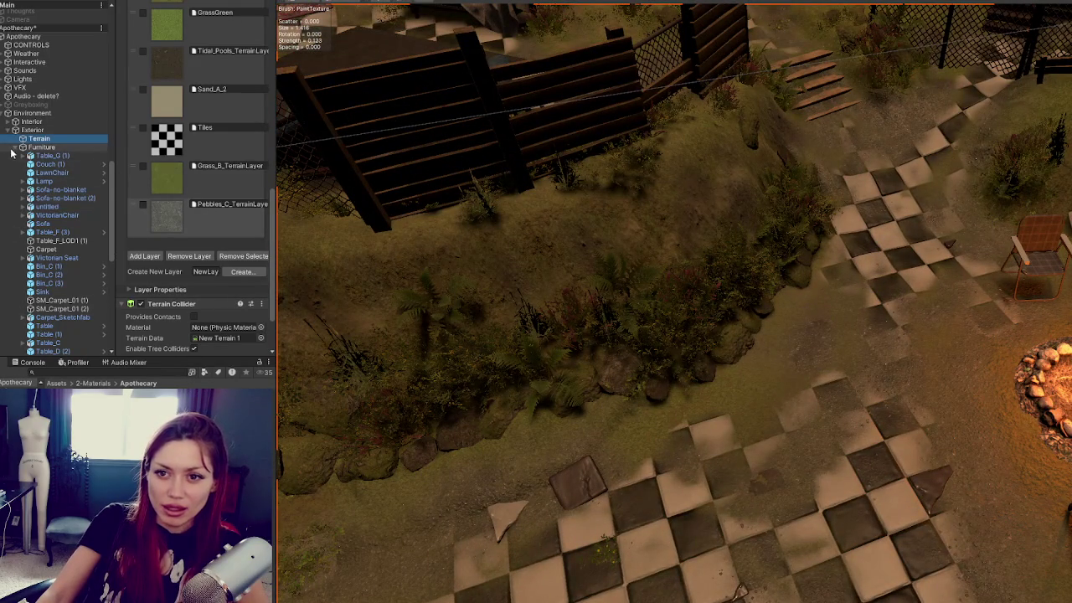
Collapse Furniture and Exterior, and expand the Interior group
click(17, 149)
click(33, 267)
click(15, 266)
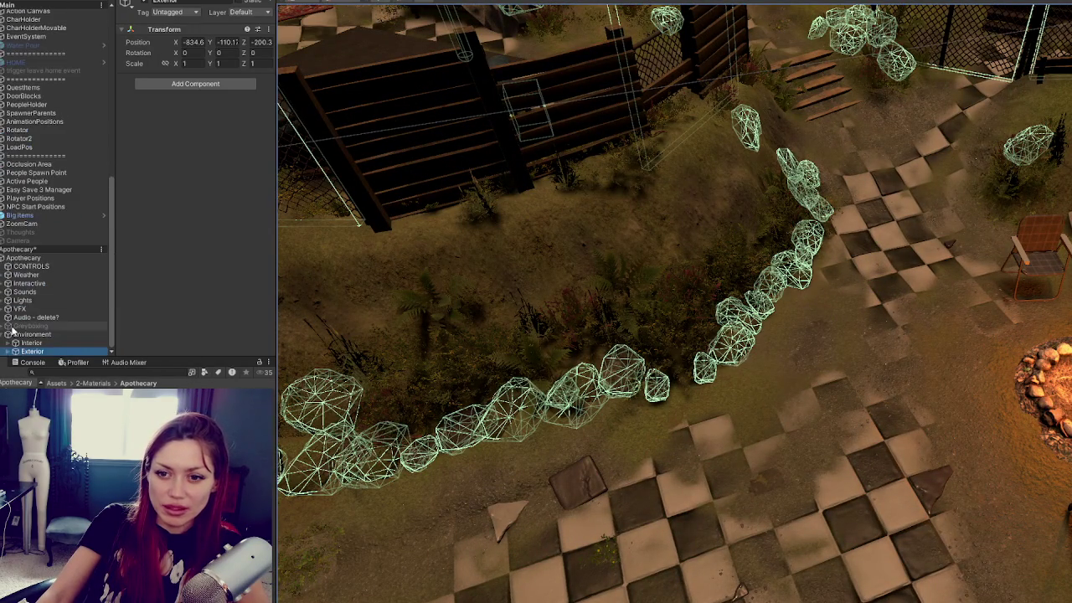
click(15, 352)
scroll(62, 201, down, 15)
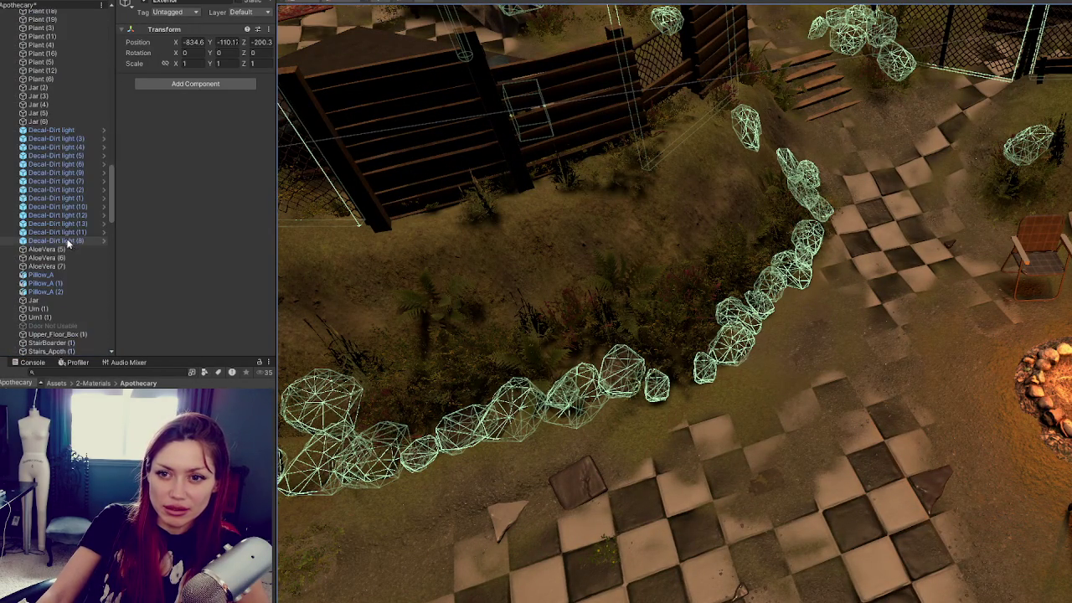
scroll(42, 176, up, 10)
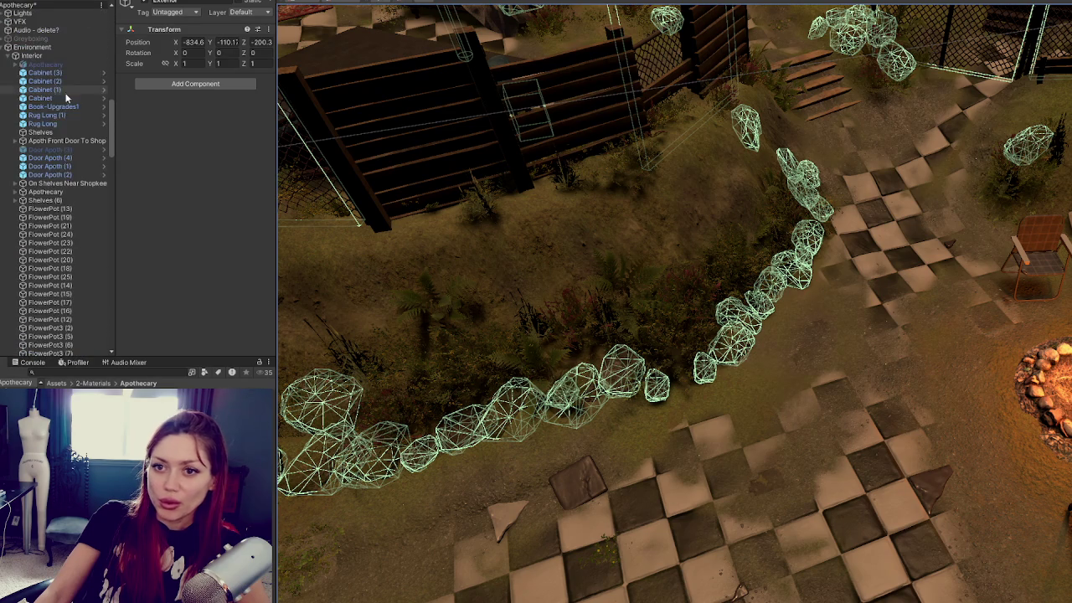
Group the flower pots, starting from FlowerPot (19), under a new empty parent named Flower Pots
double_click(51, 72)
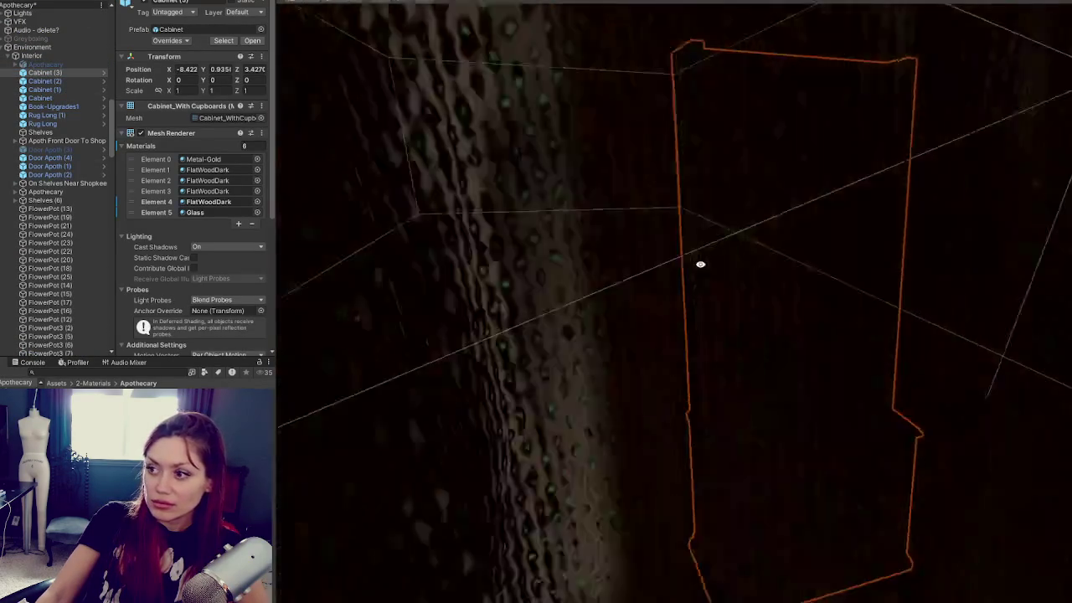
mouse_move(701, 264)
mouse_down()
mouse_move(599, 151)
mouse_move(594, 210)
mouse_move(953, 216)
mouse_up()
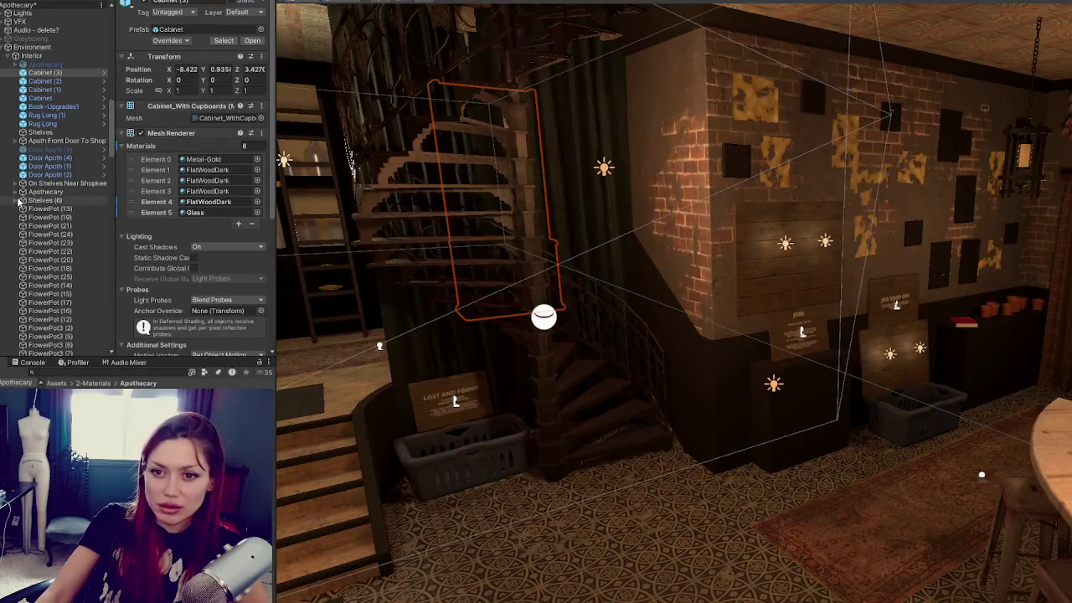
click(49, 216)
scroll(54, 241, down, 5)
shift+click(50, 238)
mouse_move(478, 292)
mouse_down()
mouse_move(742, 330)
mouse_move(891, 328)
mouse_move(754, 335)
mouse_move(503, 419)
mouse_move(277, 468)
mouse_up()
right_click(52, 120)
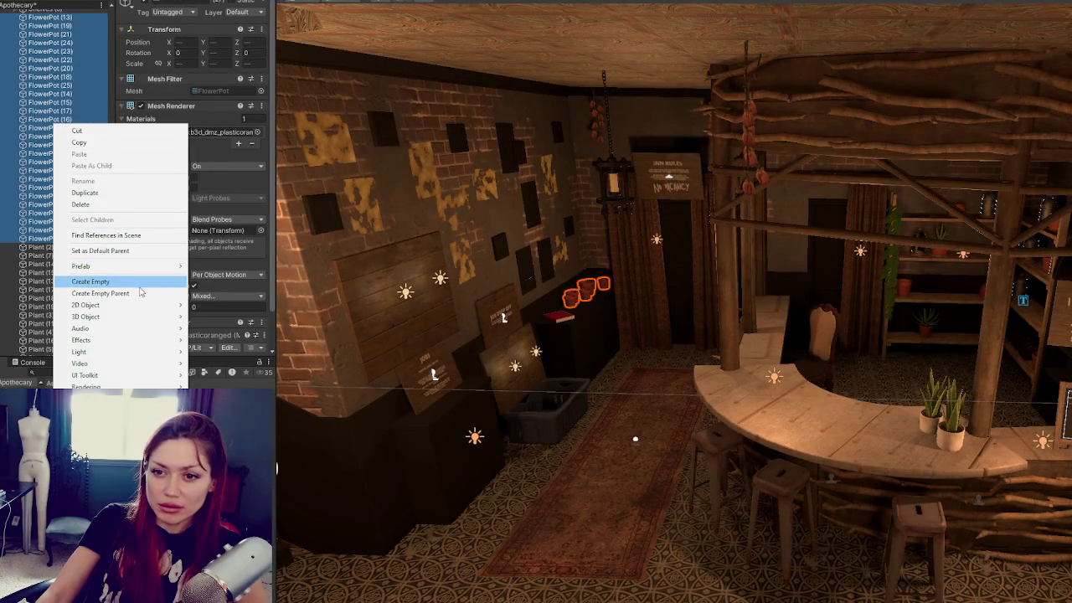
click(126, 293)
text(Flower)
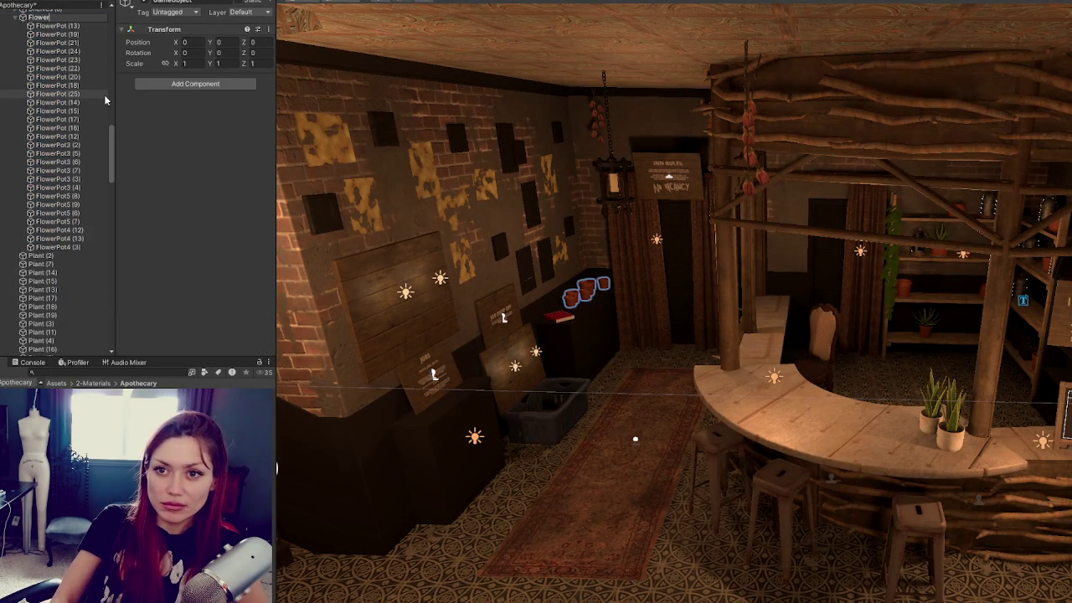
text( Pots)
key(Return)
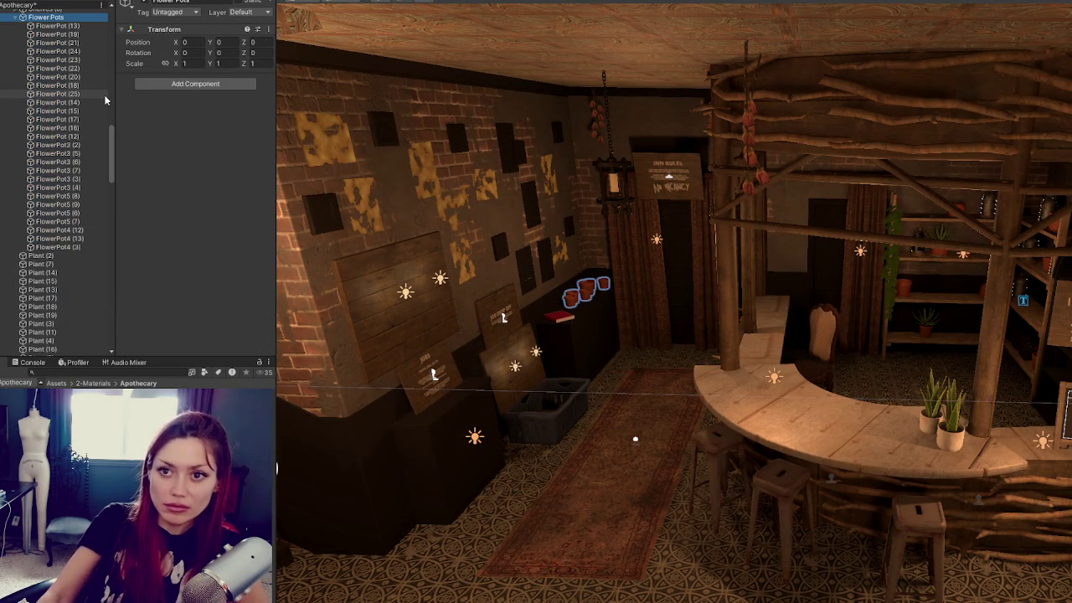
Group Plant (2) through Plant (6) under a new empty parent named Plants
click(20, 17)
click(43, 145)
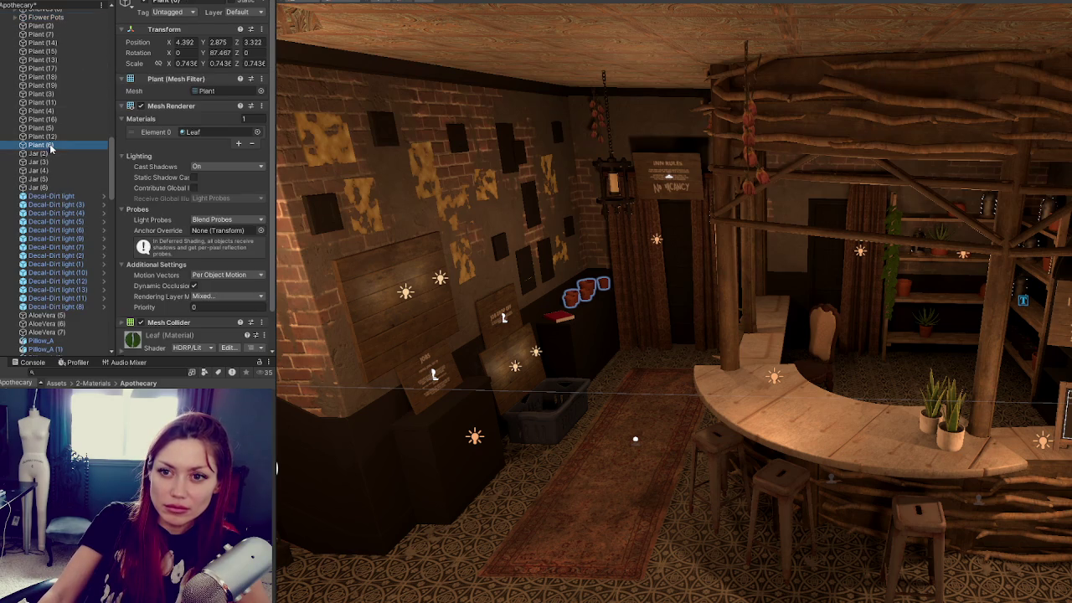
shift+click(60, 27)
right_click(67, 82)
click(117, 247)
text(Plants)
key(Return)
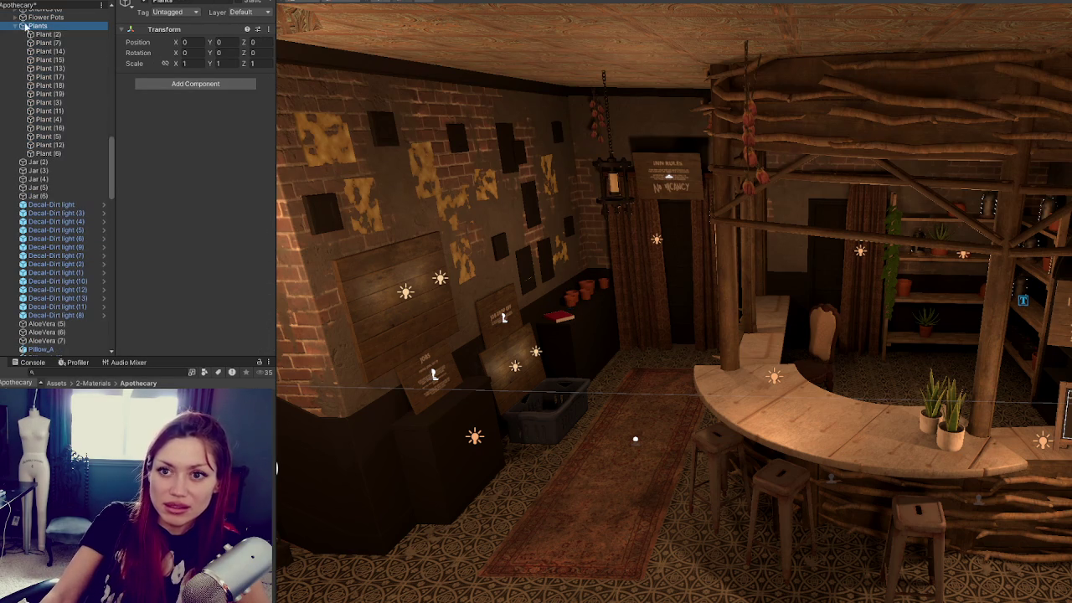
Group Jar (2) through Jar (6) under a new empty parent named Jars
click(15, 26)
click(37, 34)
shift+click(38, 68)
right_click(49, 59)
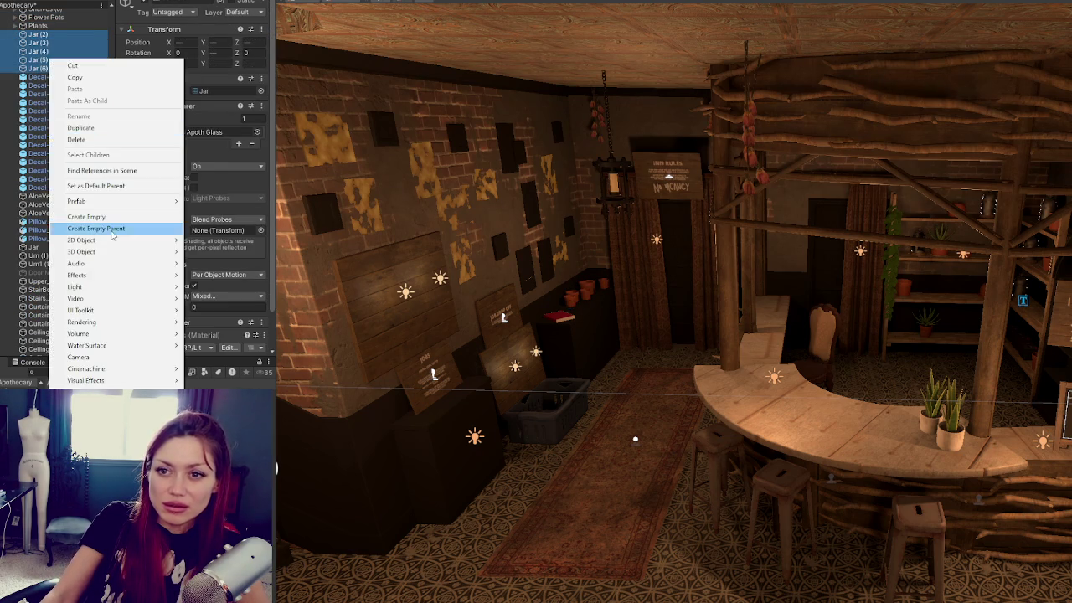
click(111, 233)
text(Jars)
key(Return)
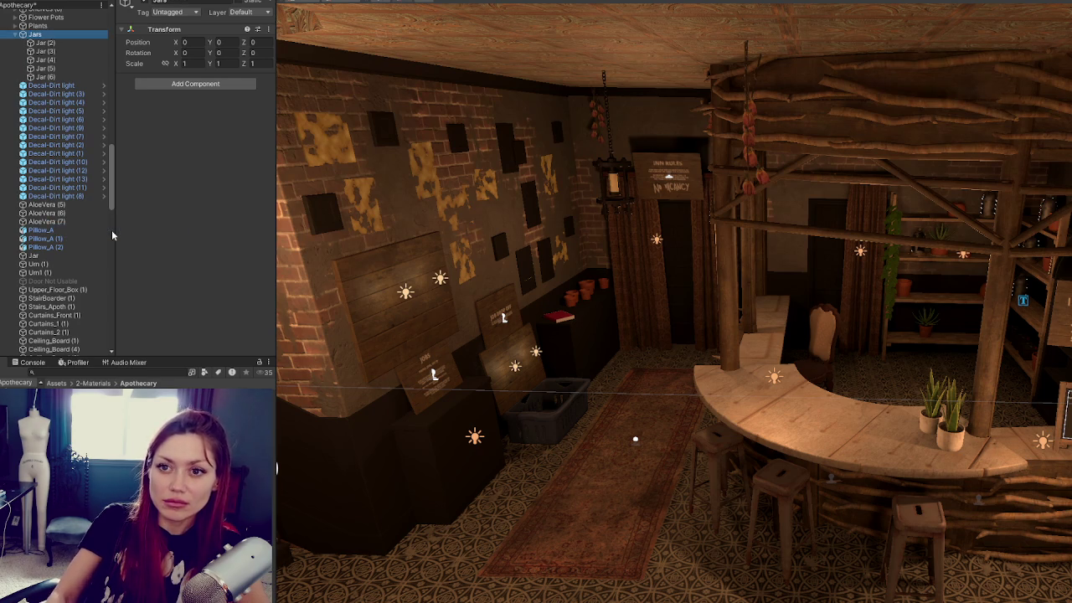
Wrap all the Decal-Dirt light objects in a new empty parent named Dirt Decals
key(Left)
key(Down)
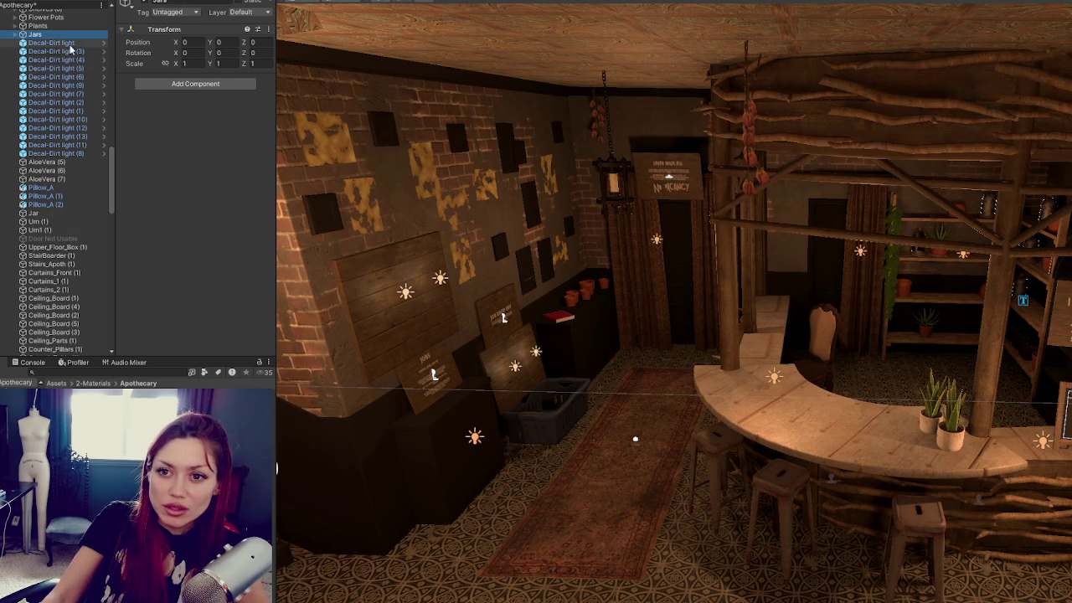
shift+click(59, 154)
right_click(68, 109)
click(117, 280)
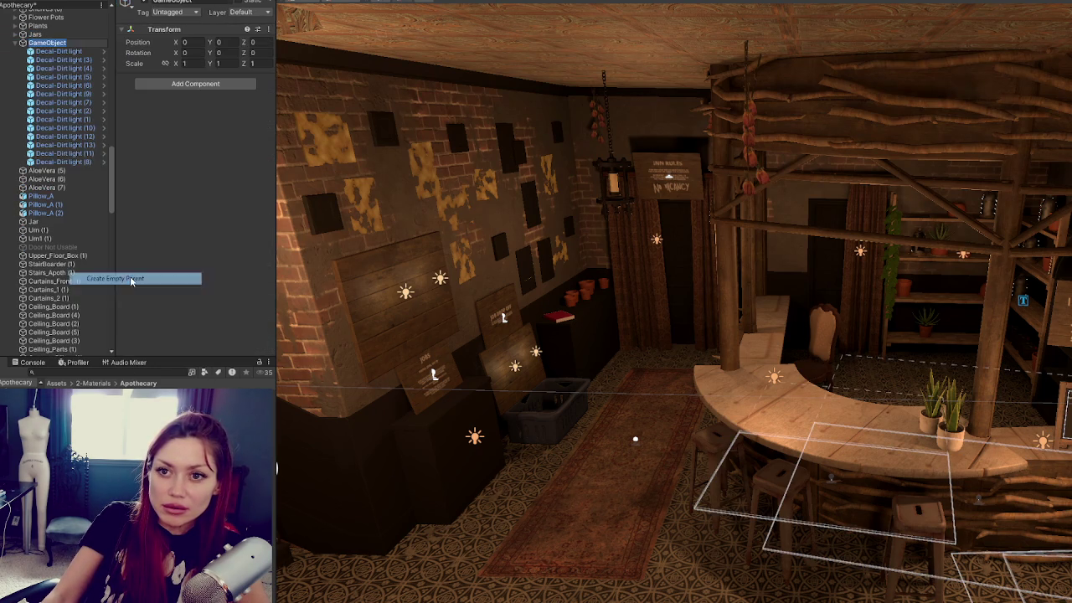
text(Dirt Decals)
key(Return)
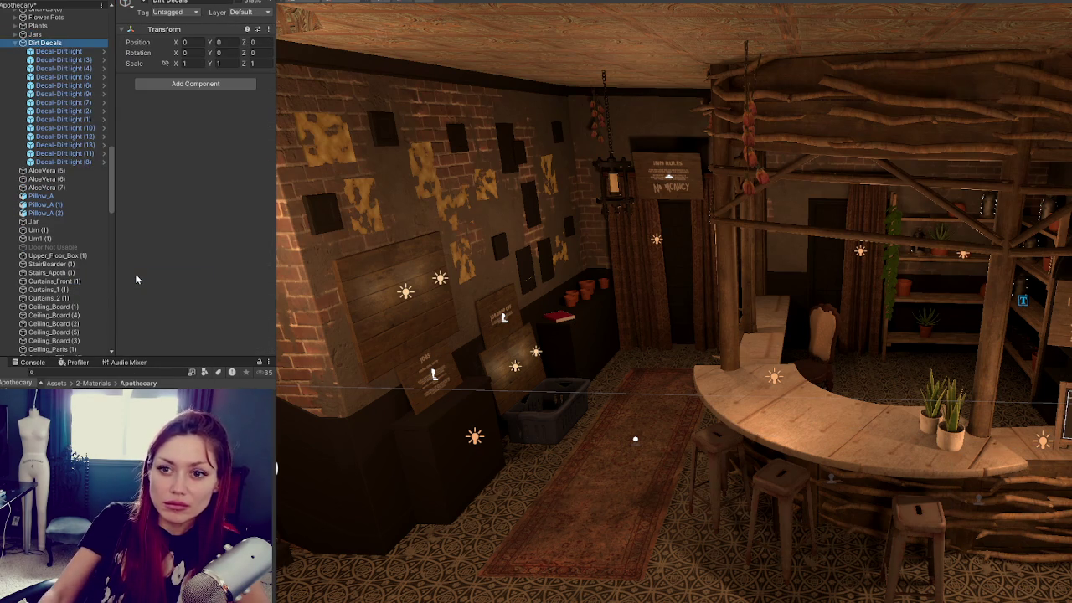
click(46, 170)
Move AloeVera (5) through (7) into the Plants group
shift+click(46, 188)
drag(36, 38, 38, 26)
click(20, 26)
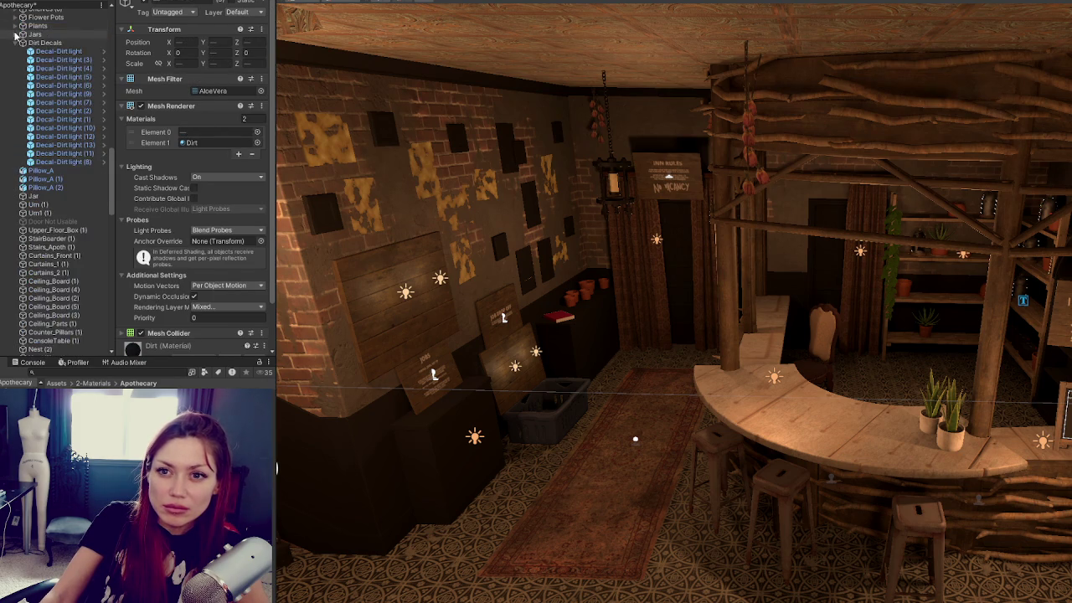
click(17, 43)
Group the three Pillow_A objects under a new empty parent named Pillows And Cloth
click(38, 51)
shift+click(42, 69)
right_click(42, 71)
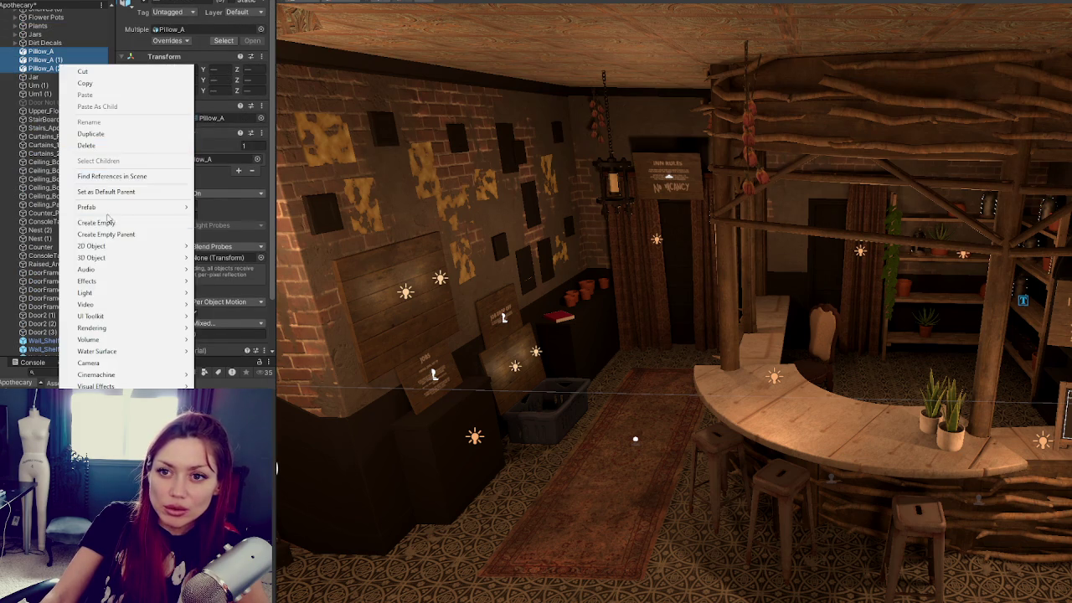
click(128, 227)
text(Pillow)
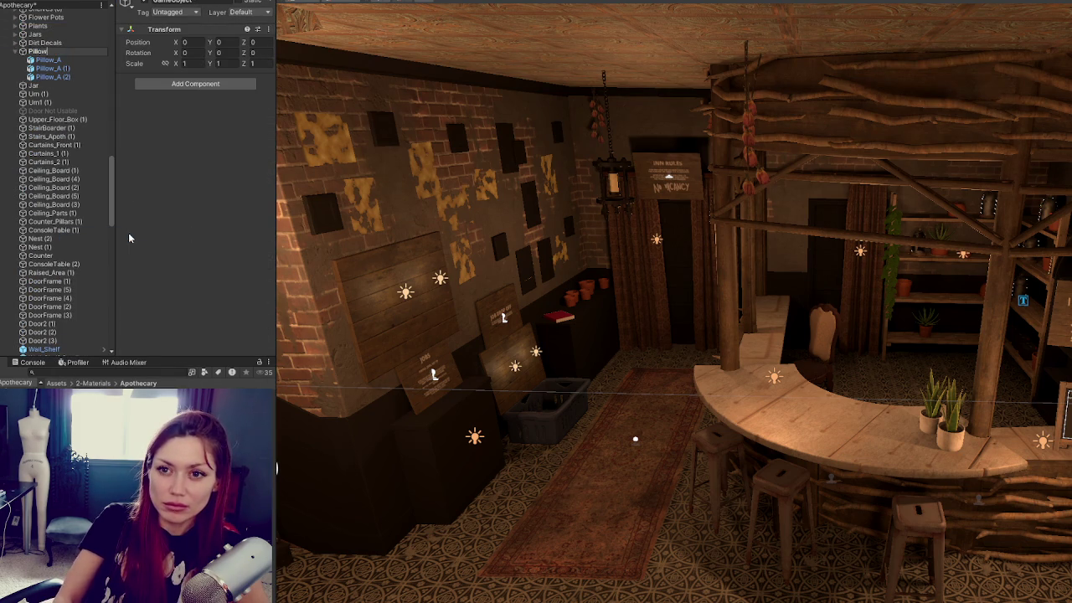
text(s And Cloth)
key(Return)
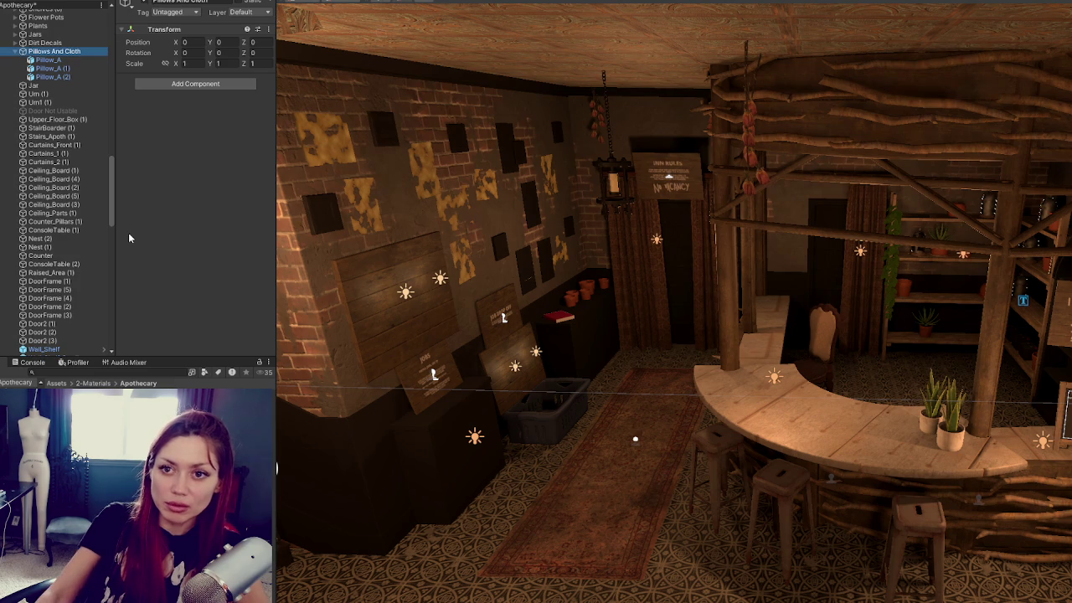
Move the Jar object into the Jars group and check its contents
mouse_move(58, 88)
mouse_down()
mouse_move(53, 40)
mouse_move(38, 34)
mouse_up()
click(38, 33)
scroll(36, 88, up, 3)
click(17, 98)
Inspect the children of Shelves (6) and the Apothecary object
click(50, 73)
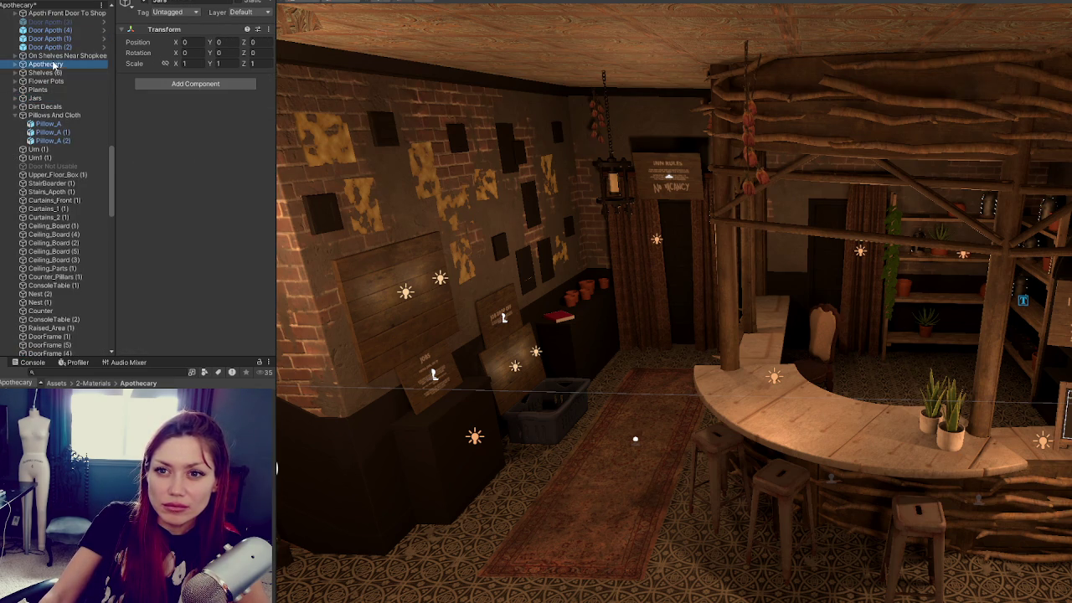
click(18, 74)
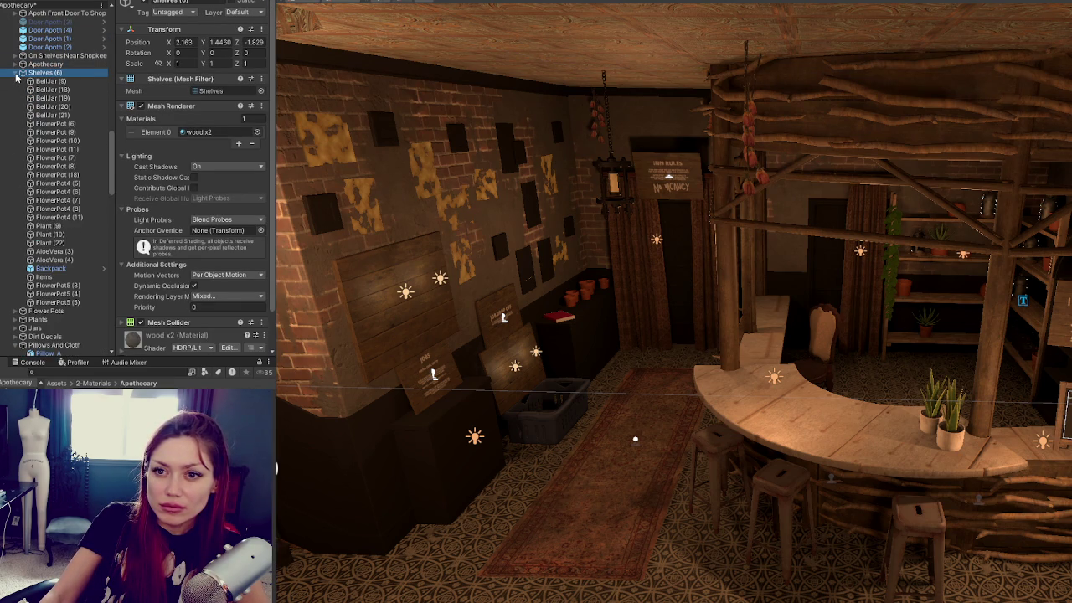
click(17, 74)
click(59, 65)
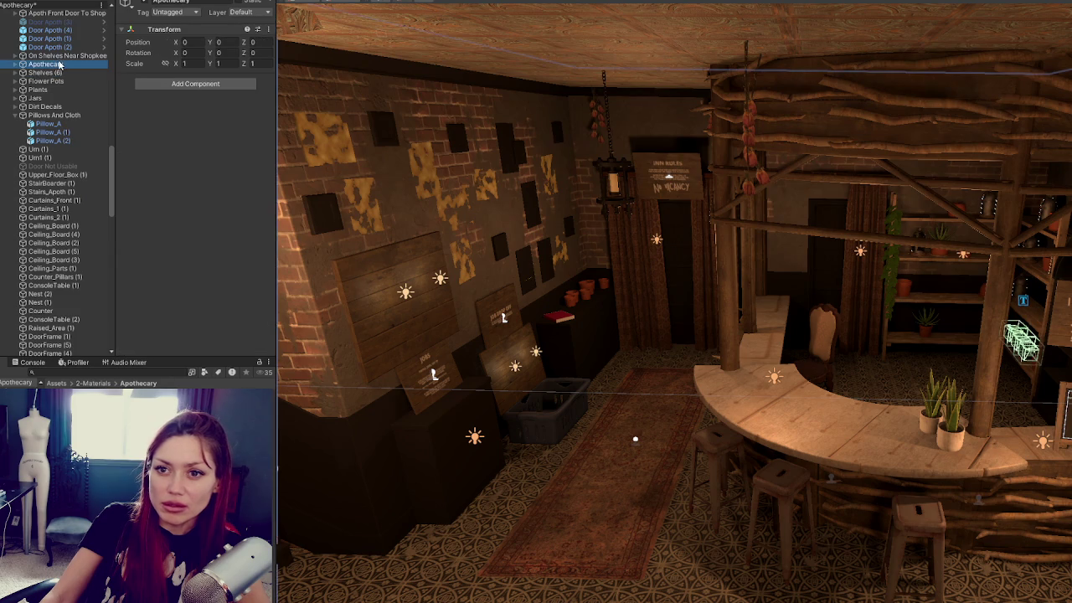
click(15, 65)
click(15, 64)
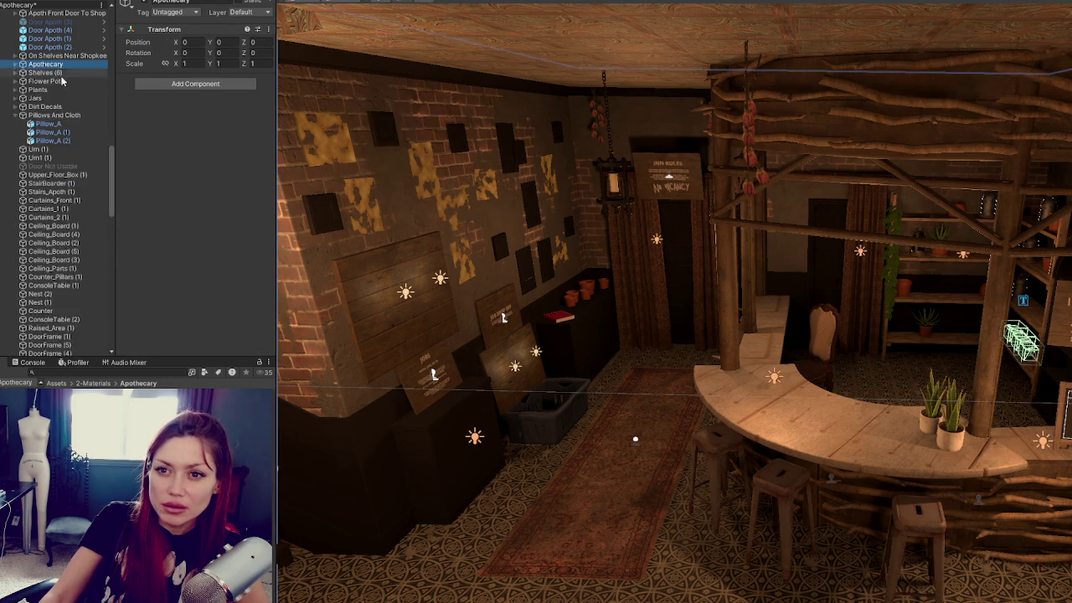
scroll(59, 125, up, 3)
Select Door Apoth (2), (4) and (1) together
click(65, 145)
ctrl+click(59, 126)
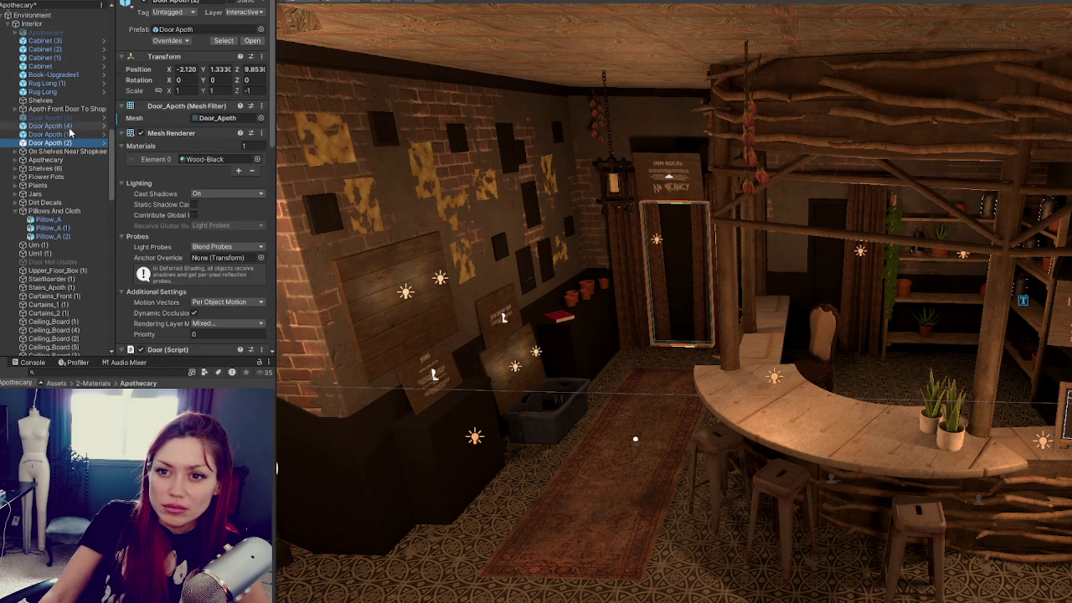
ctrl+click(67, 134)
right_click(71, 135)
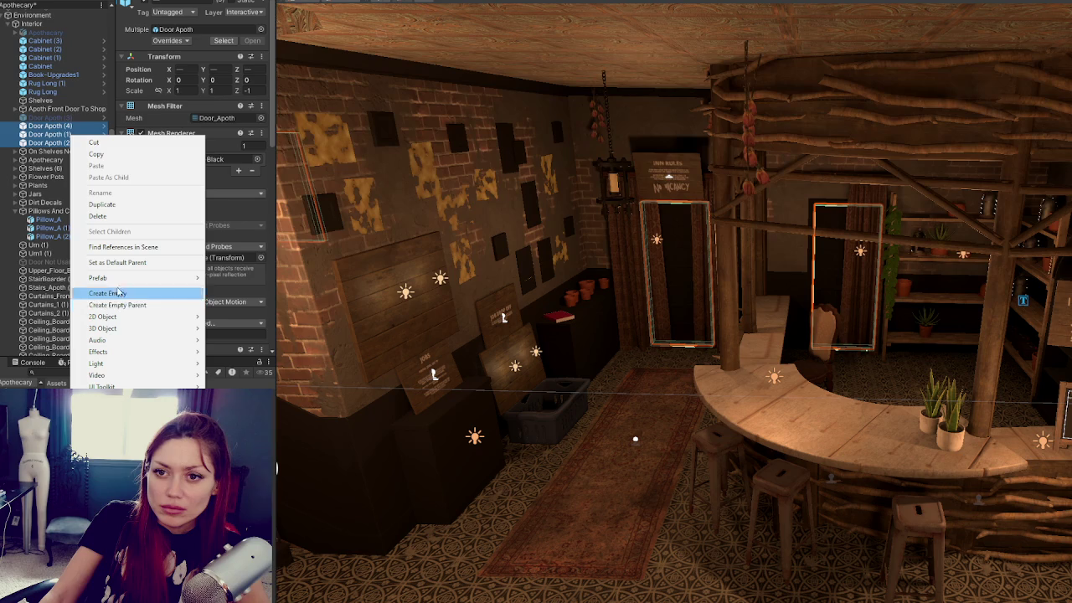
Wrap the three doors in a new parent named Doors and move it to the top of Interior
click(130, 305)
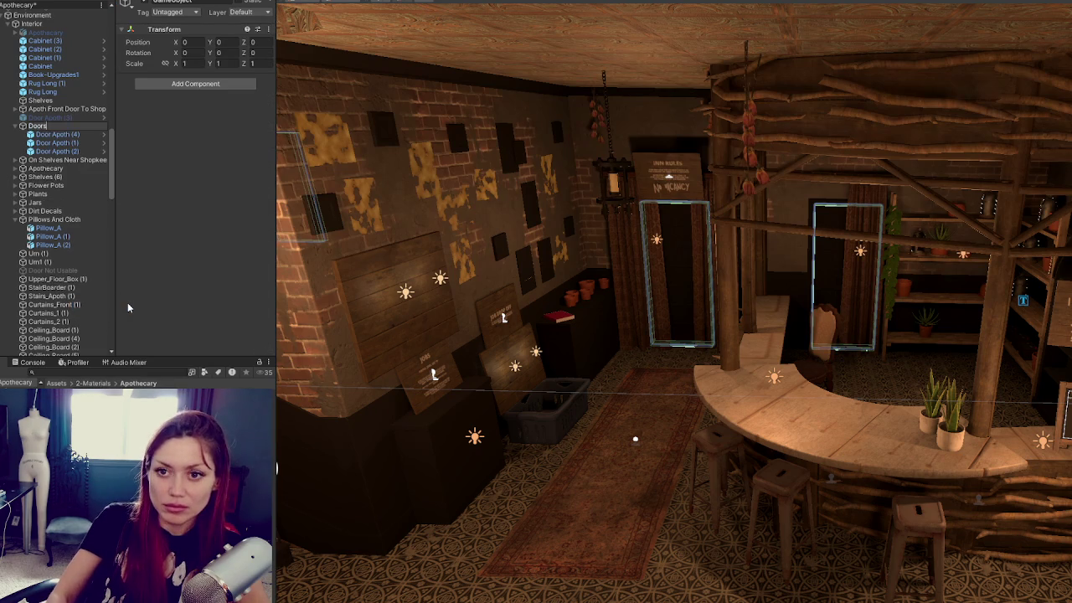
text(Doors)
key(Return)
scroll(66, 209, up, 3)
mouse_move(46, 223)
mouse_down()
mouse_move(57, 127)
mouse_move(31, 140)
mouse_up()
Frame each Door Apoth in the scene, then rename the Doors parent to Static Doors
click(46, 137)
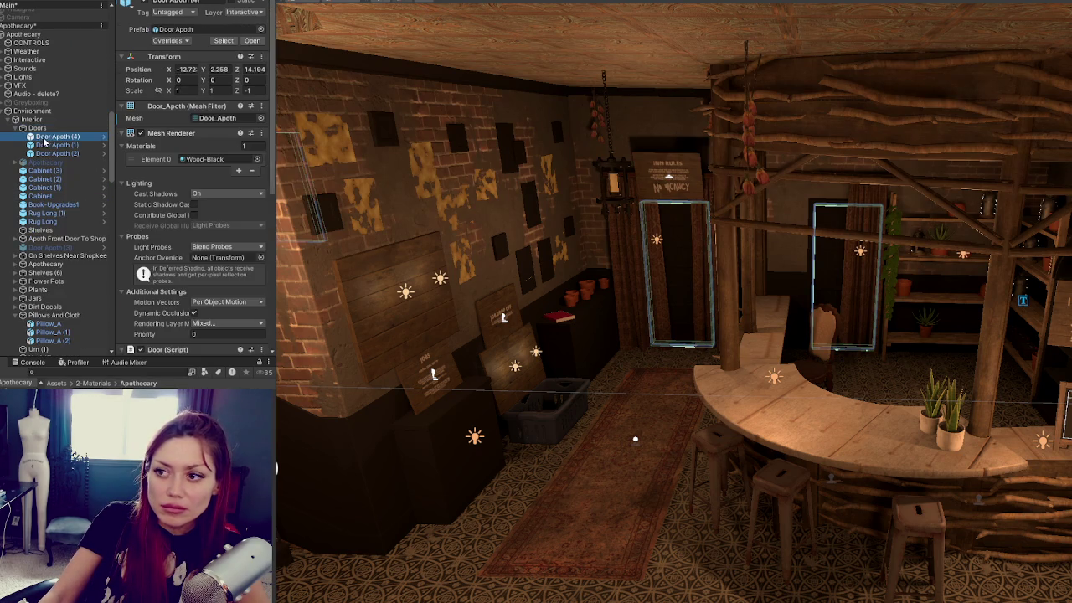
key(f)
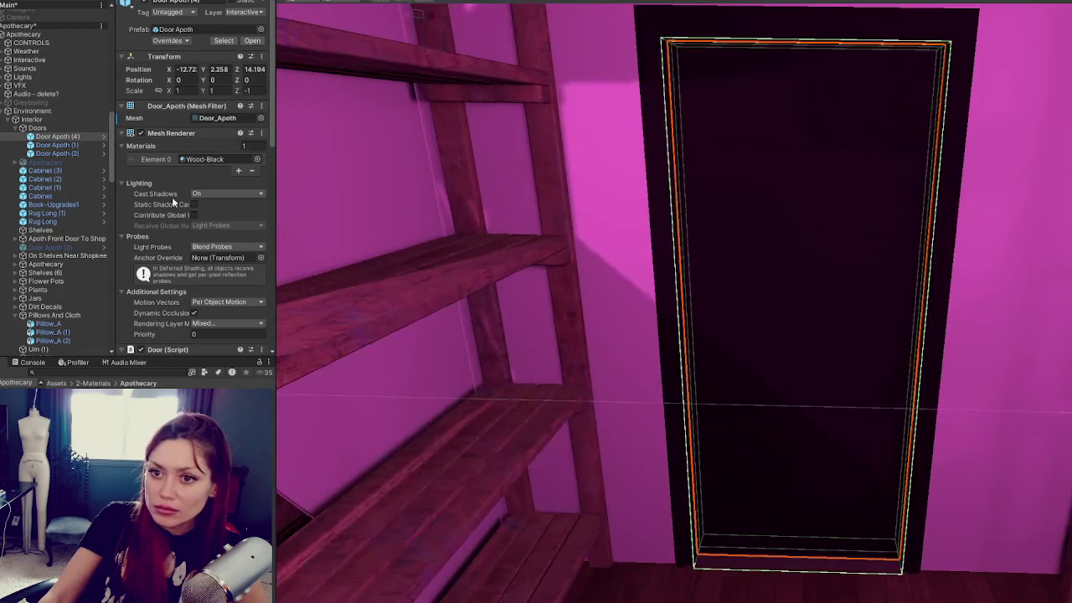
click(57, 145)
key(f)
key(Down)
key(f)
key(Up)
key(Up)
key(Up)
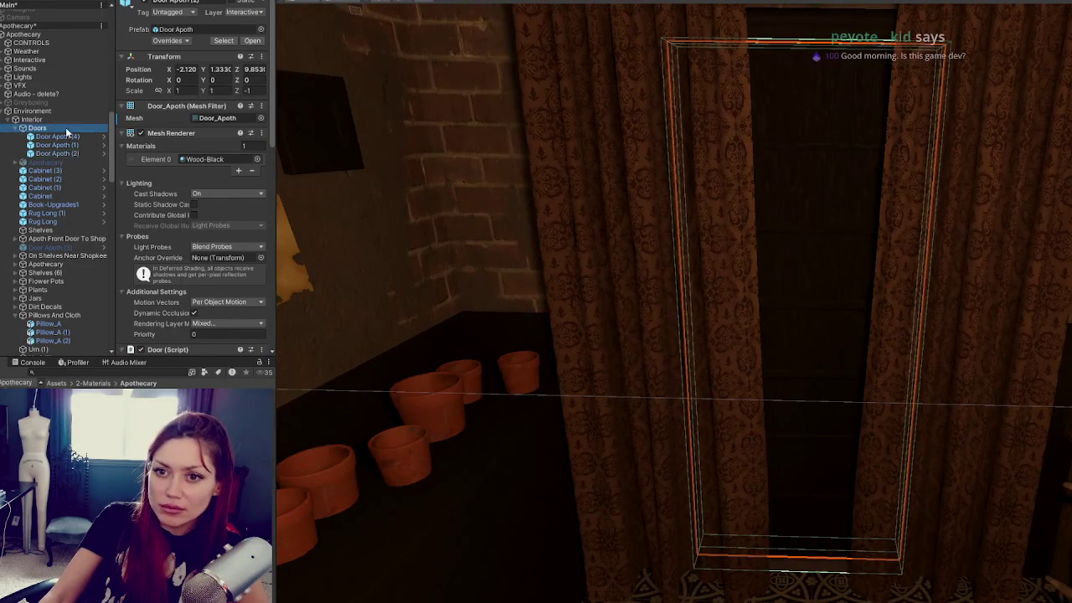
text(ic Doors)
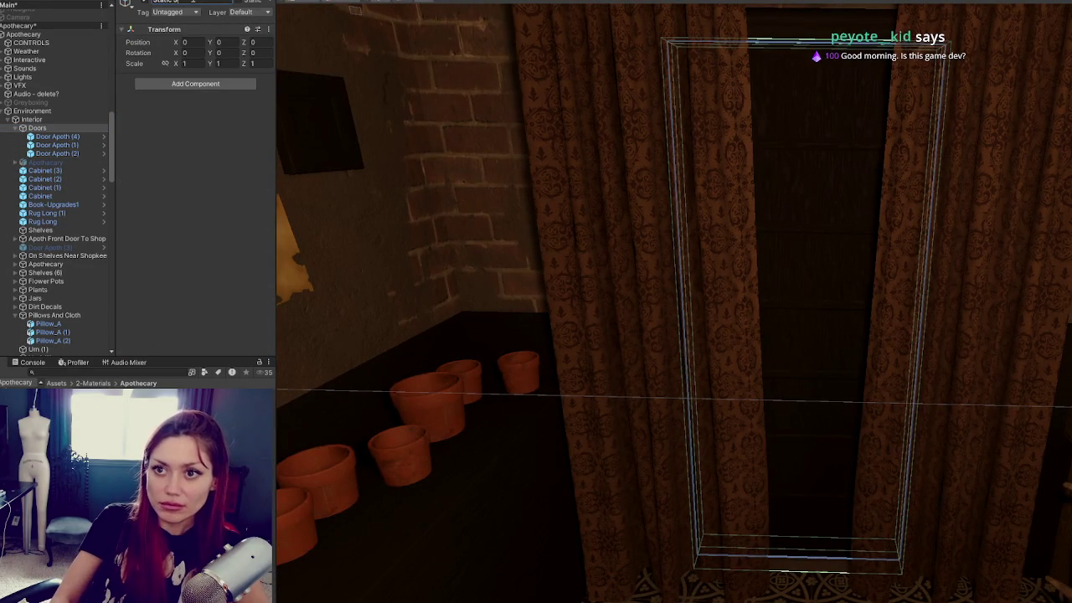
key(Return)
scroll(478, 274, down, 2)
drag(478, 273, 620, 219)
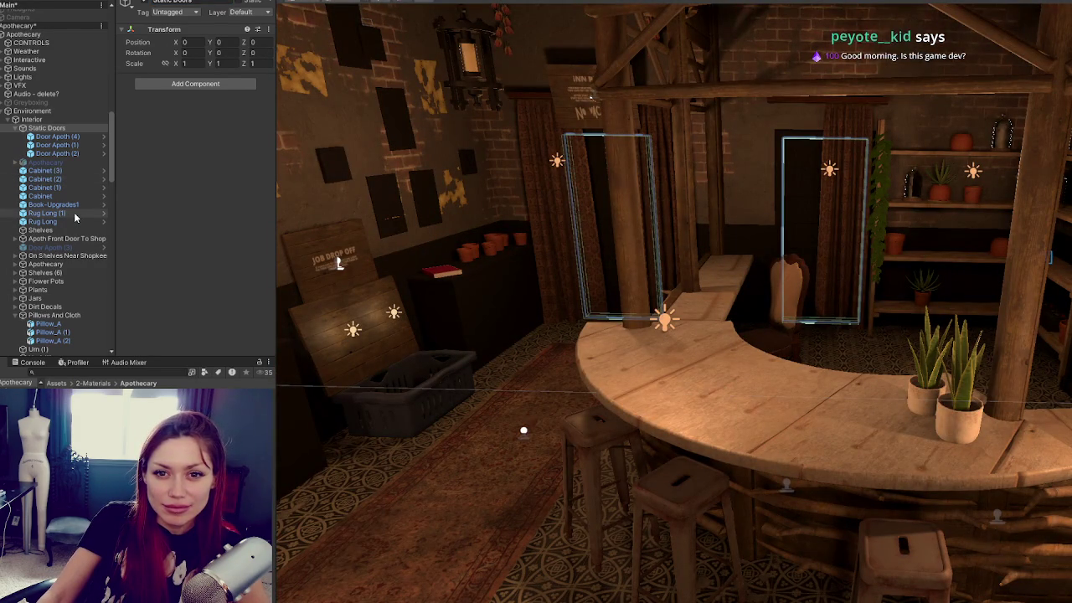
Pull the Scene camera back to a wide shop shot and hide the gizmos
click(16, 128)
click(7, 137)
scroll(26, 231, down, 3)
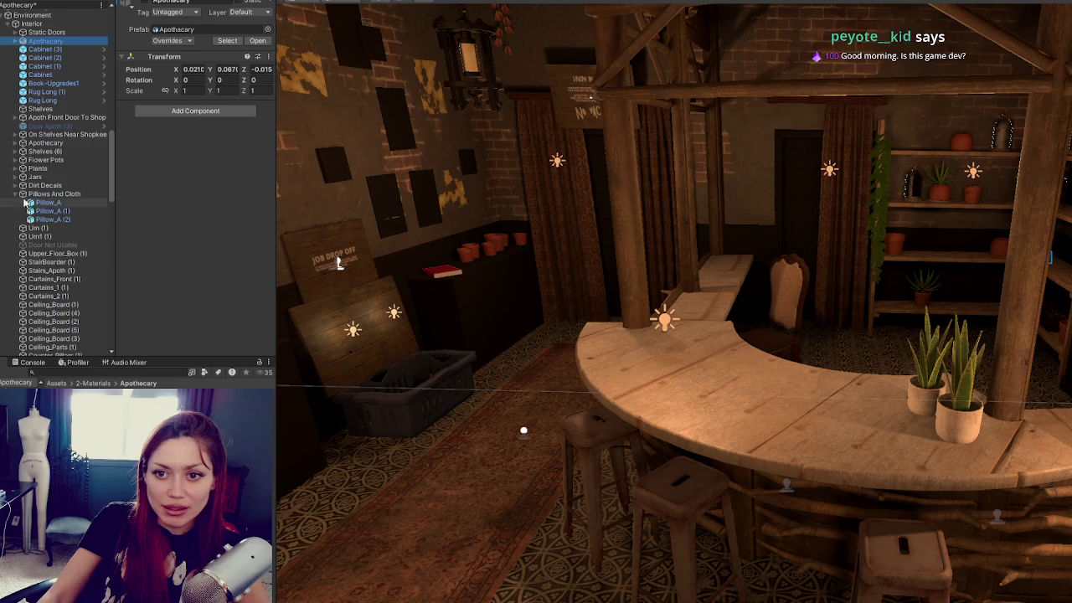
scroll(46, 218, down, 15)
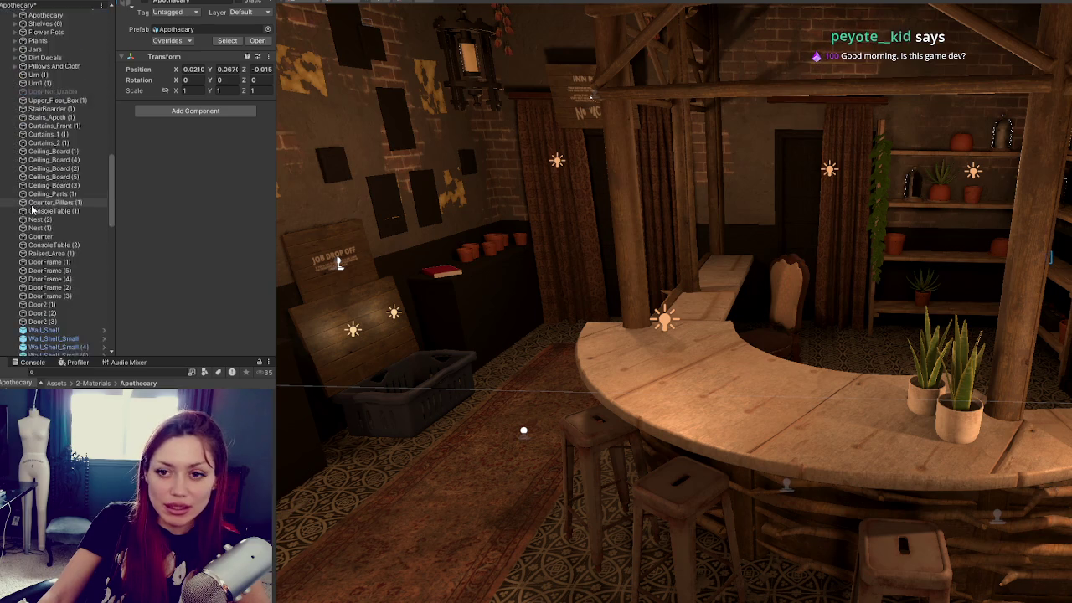
scroll(50, 221, up, 5)
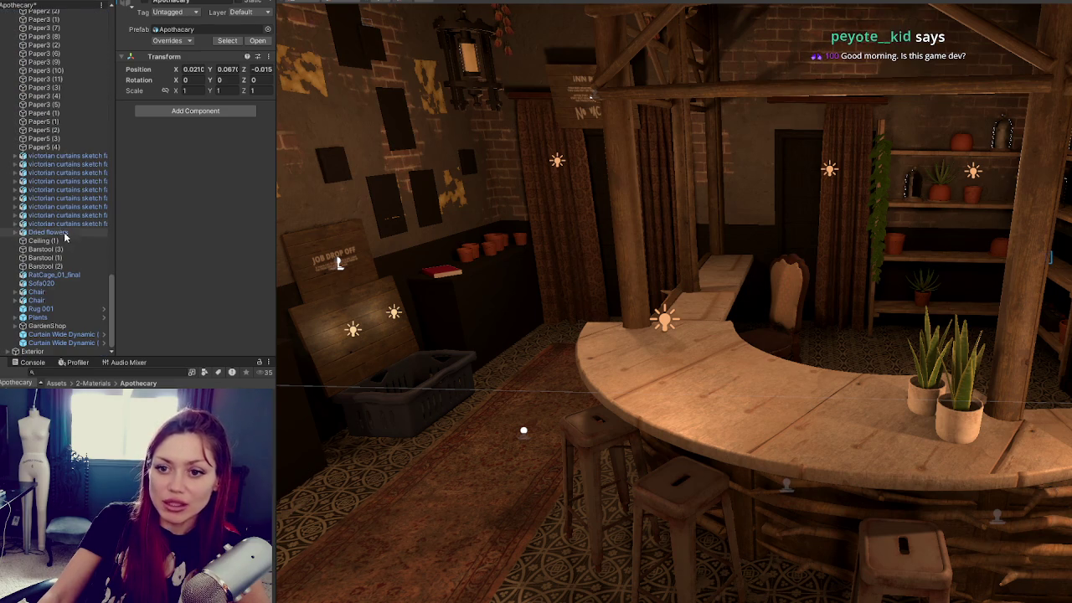
scroll(50, 221, down, 5)
mouse_move(670, 335)
mouse_down()
mouse_move(845, 289)
mouse_move(1053, 271)
mouse_move(685, 290)
mouse_move(542, 263)
mouse_move(852, 234)
mouse_move(754, 251)
mouse_move(804, 247)
mouse_move(779, 251)
mouse_up()
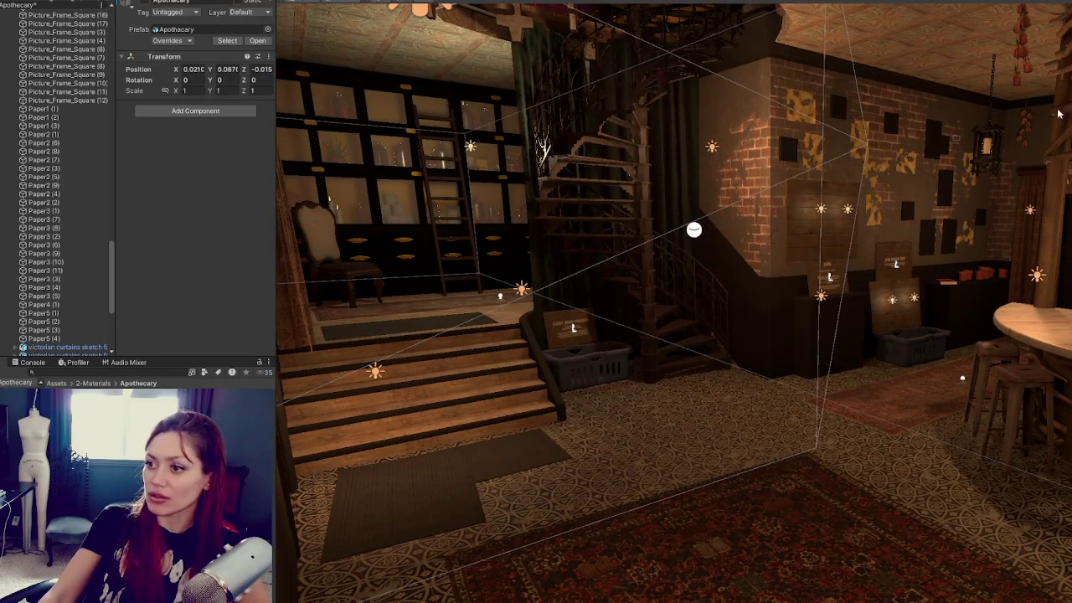
key(ctrl+shift+c)
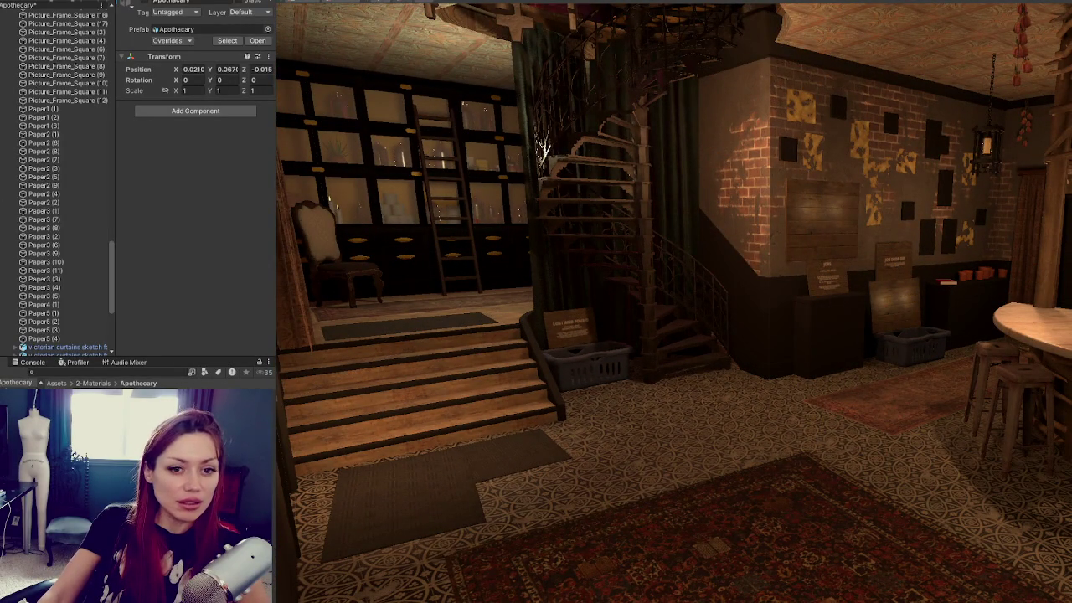
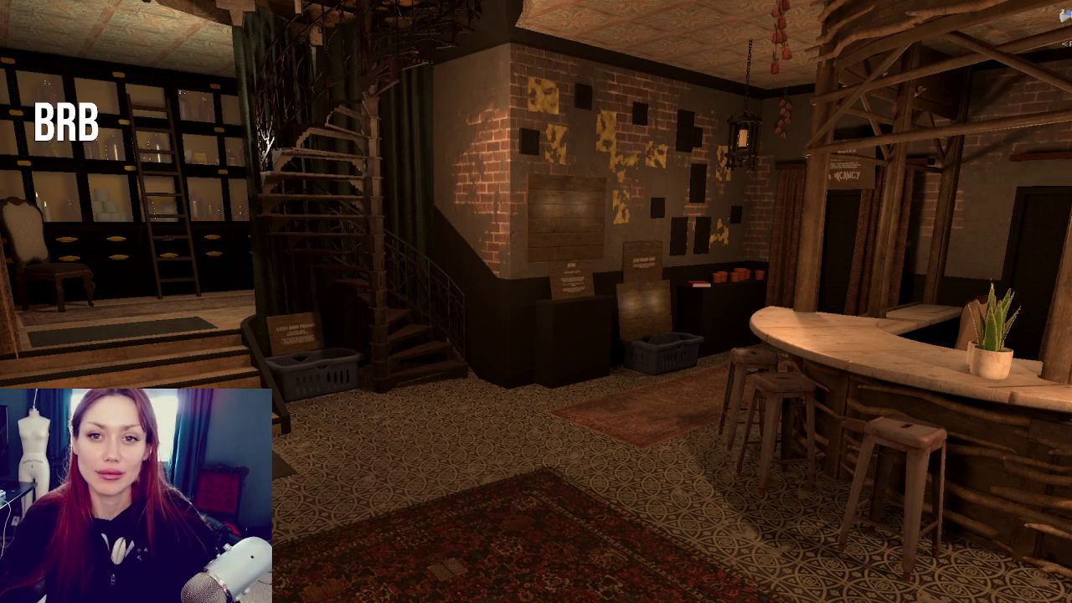
Walk the first-person view through the shop to the counter and frame the selected shelf
click(357, 402)
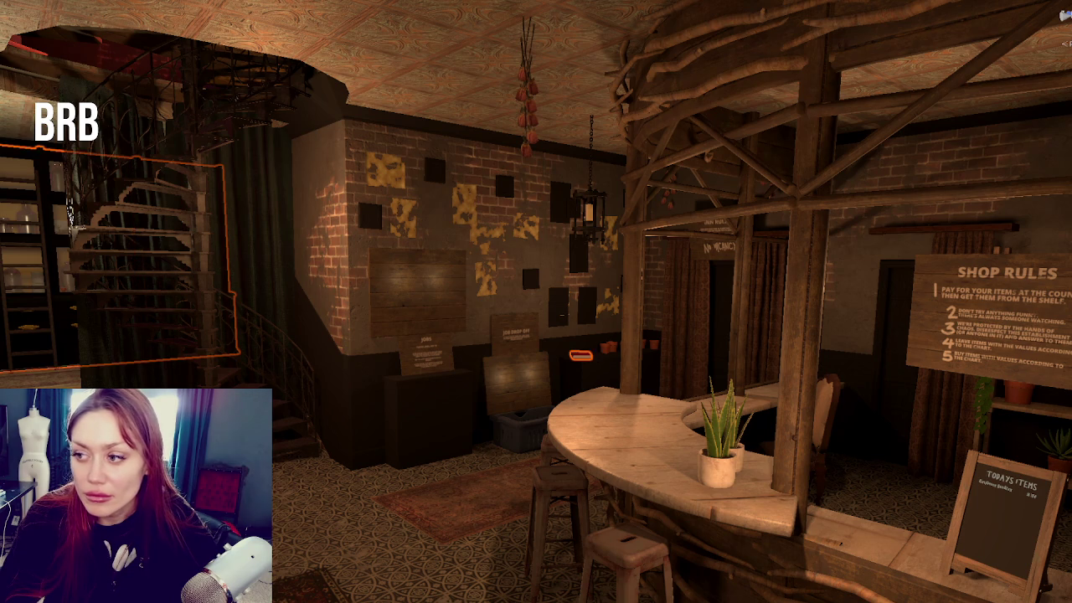
key(a)
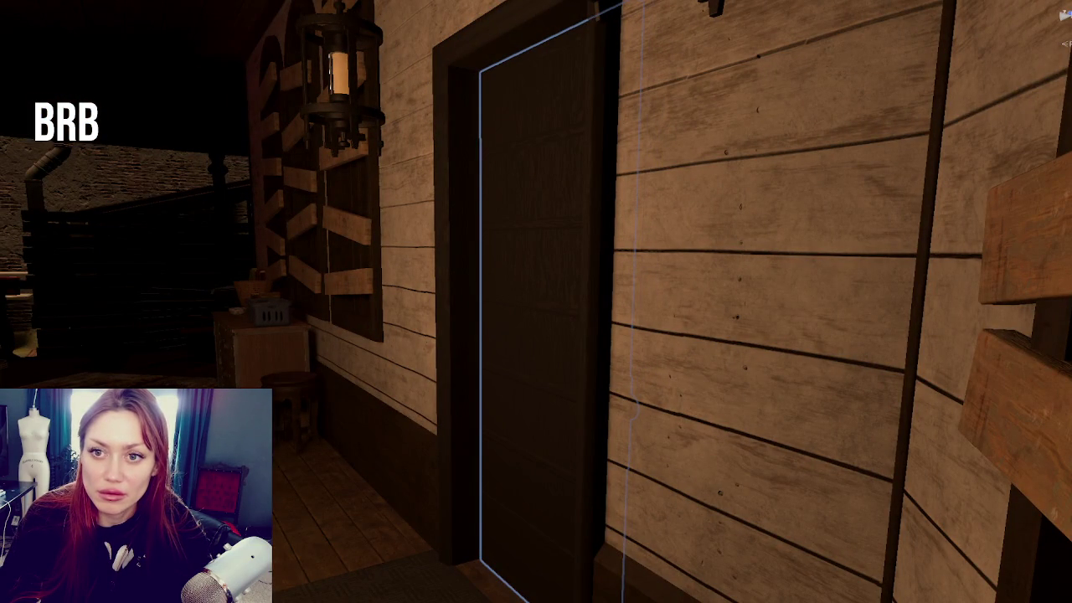
key(e)
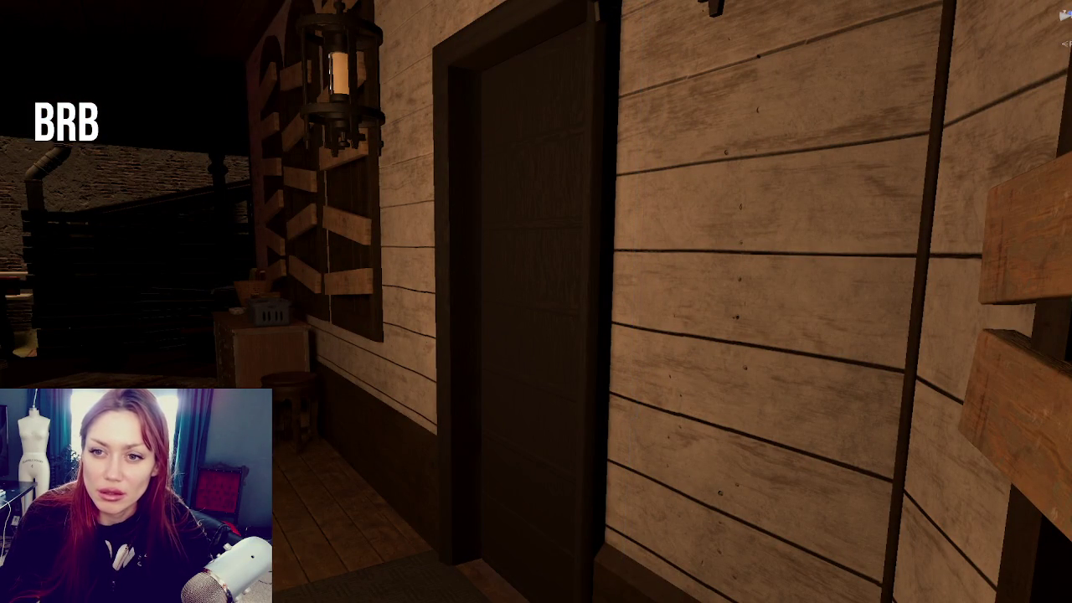
key(w)
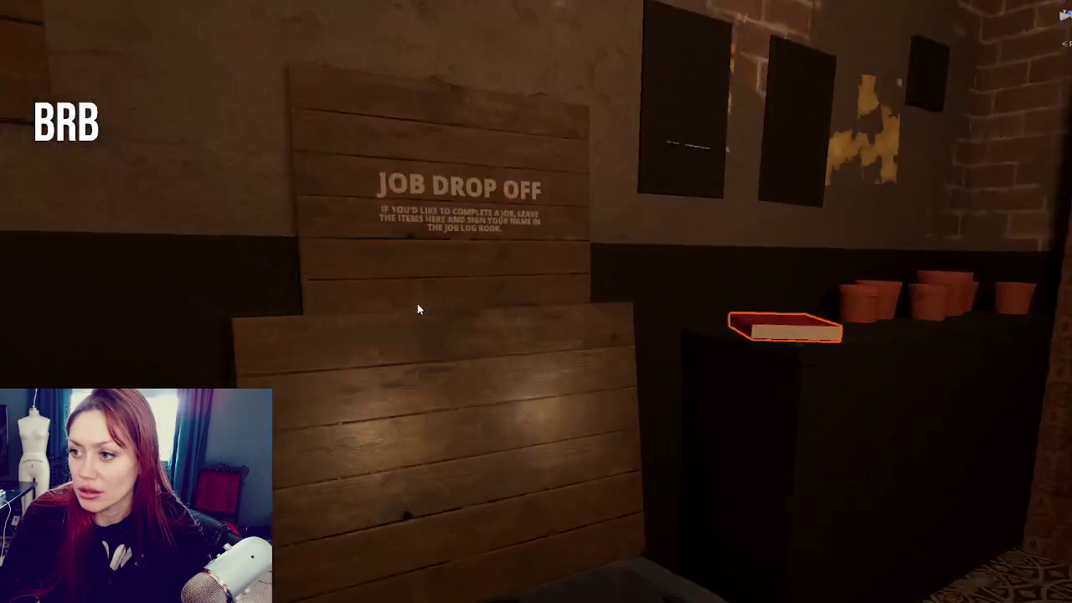
key(s)
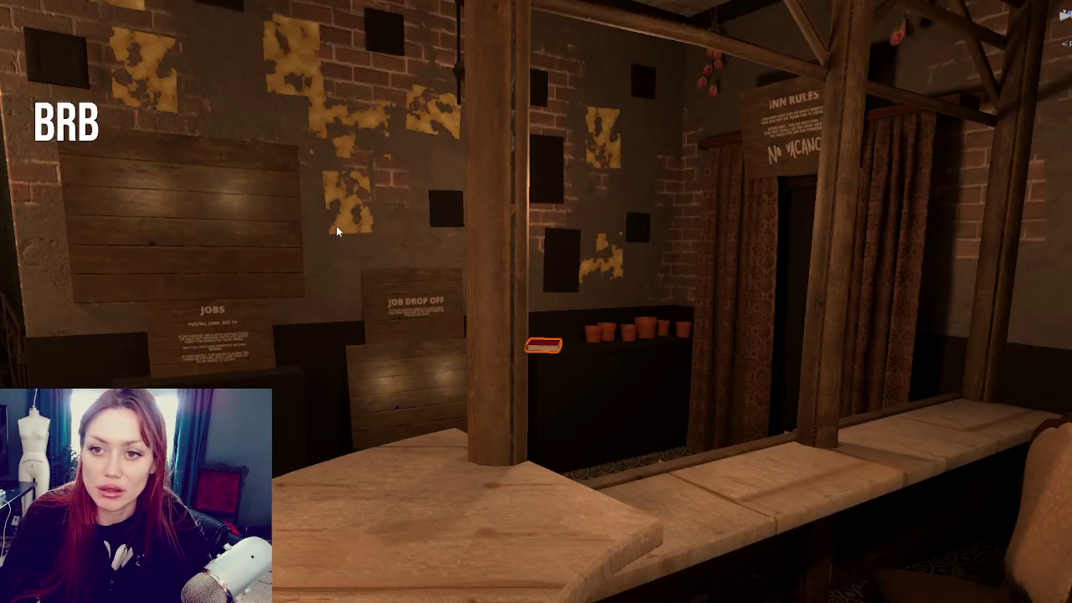
key(s)
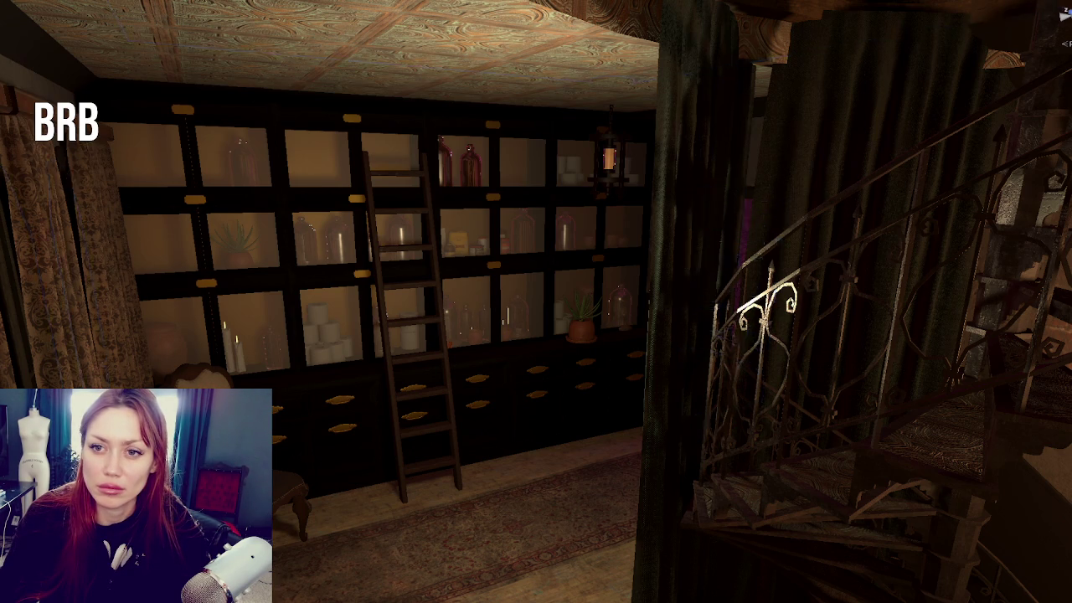
key(f)
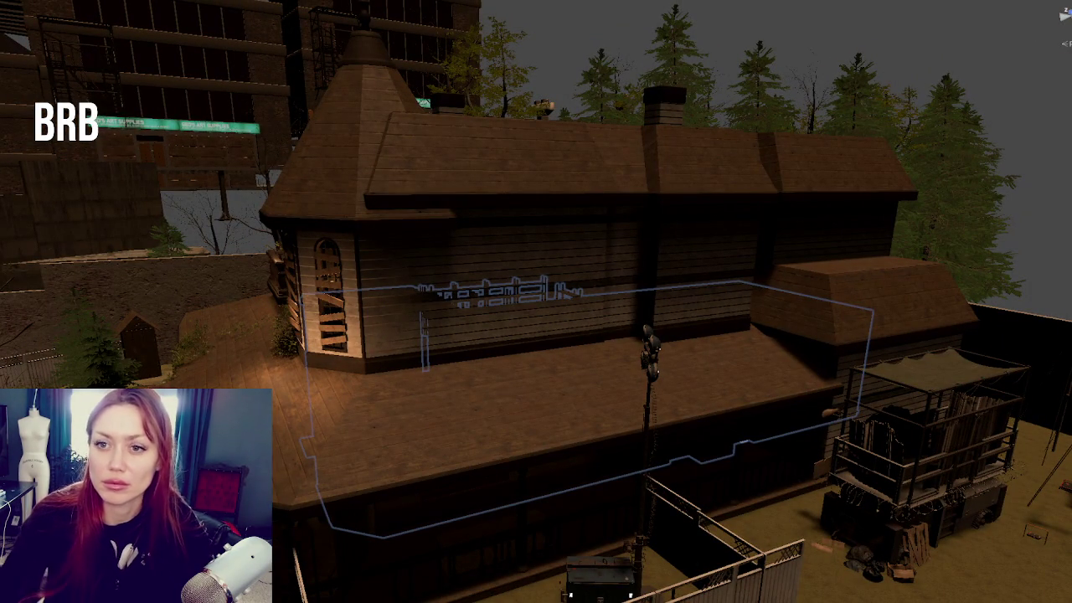
key(f)
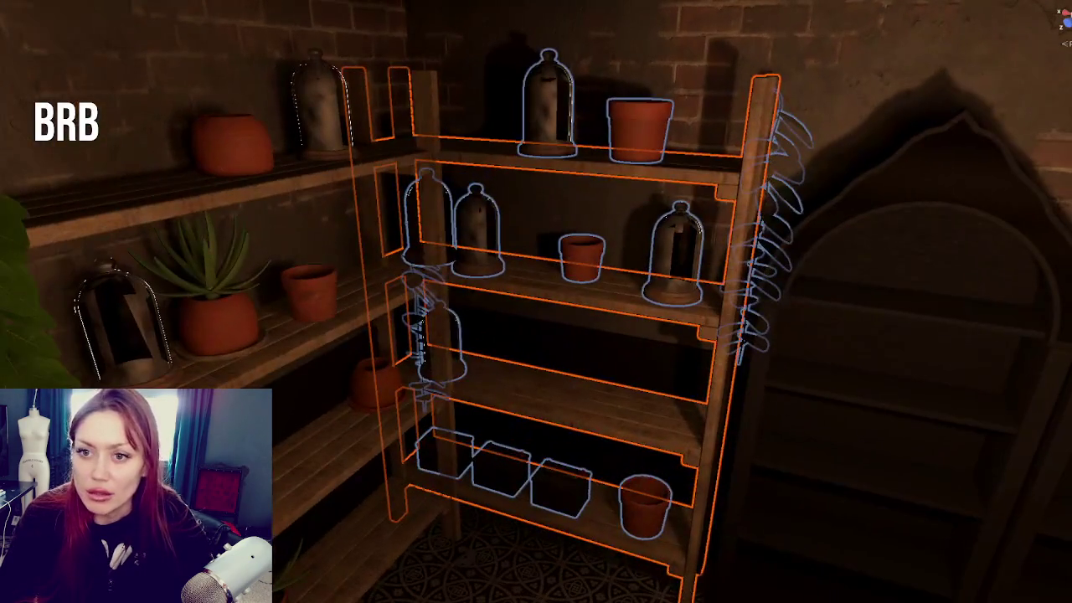
Select the two shelves, then the left and right arched cabinets
click(209, 201)
shift+click(504, 224)
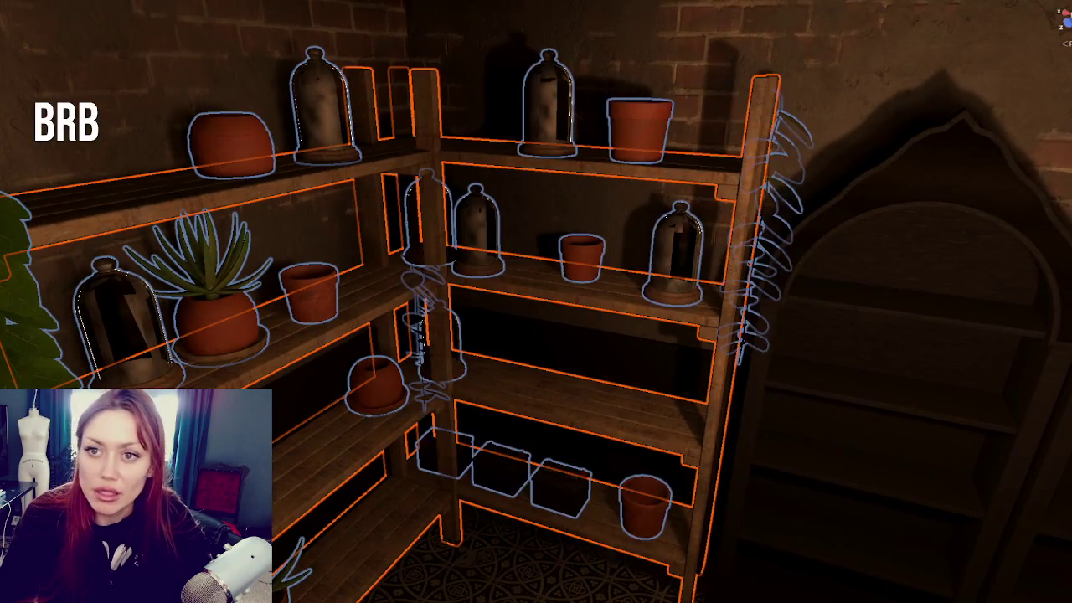
key(Escape)
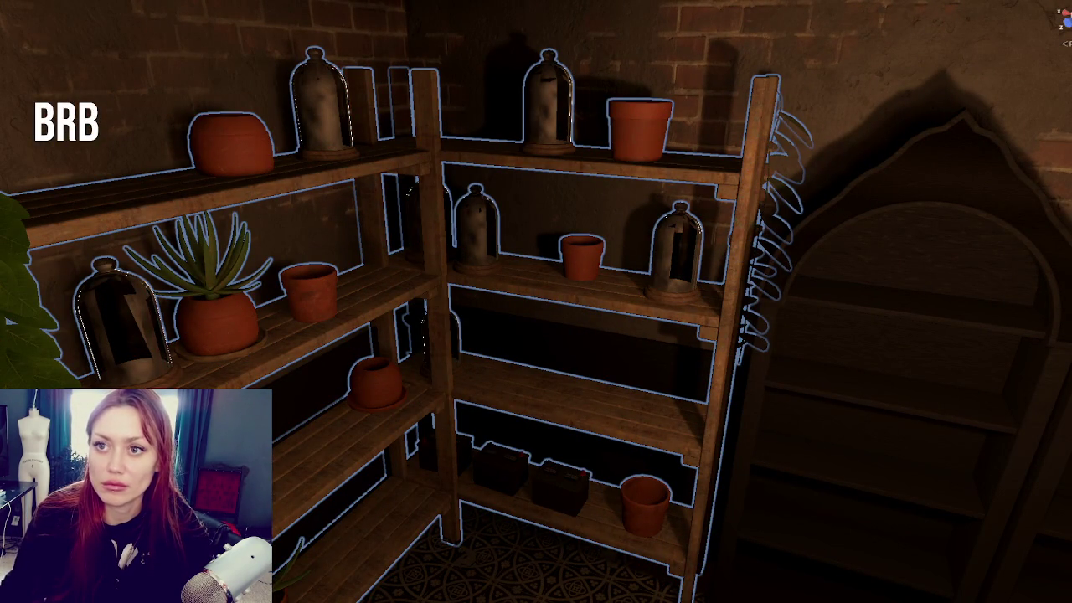
key(d)
click(576, 268)
shift+click(426, 269)
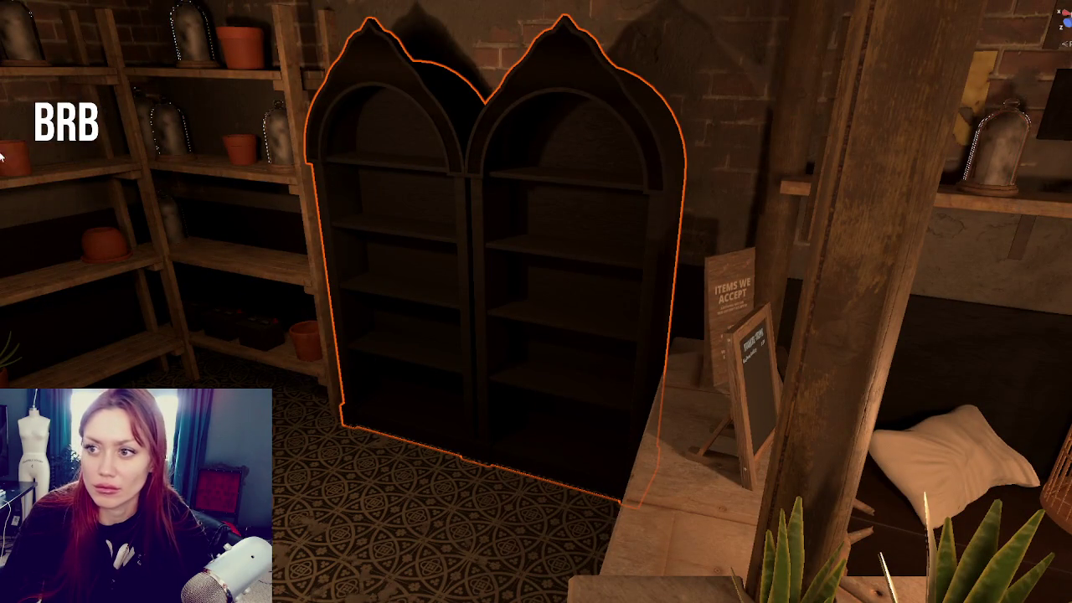
Isolate the small wall shelf from its bell jars and save its prefab, answering the rename prompt
key(d)
click(590, 209)
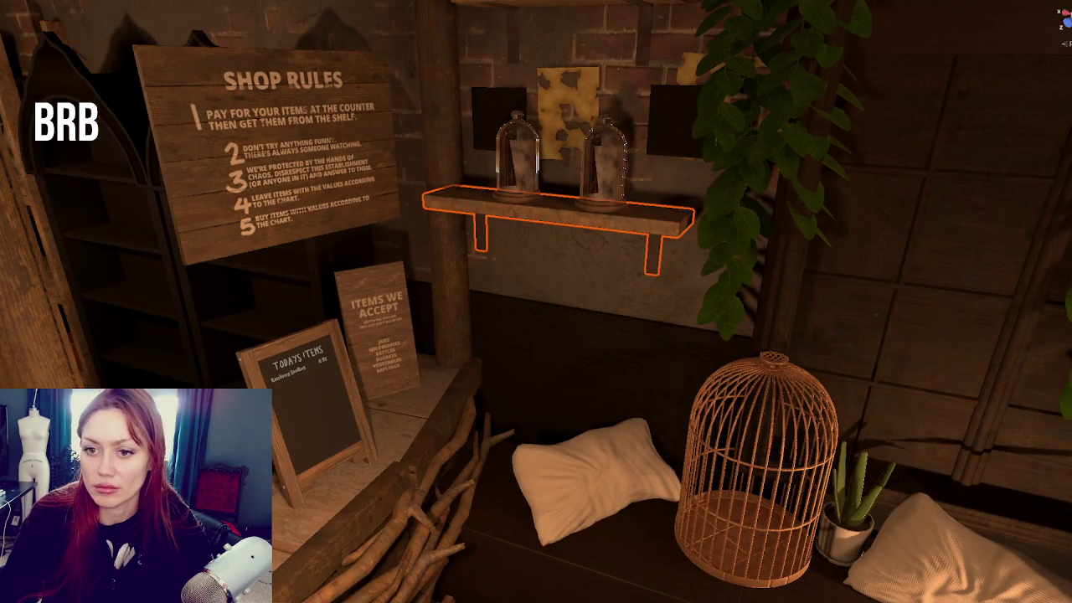
click(593, 203)
shift+click(517, 200)
shift+click(539, 212)
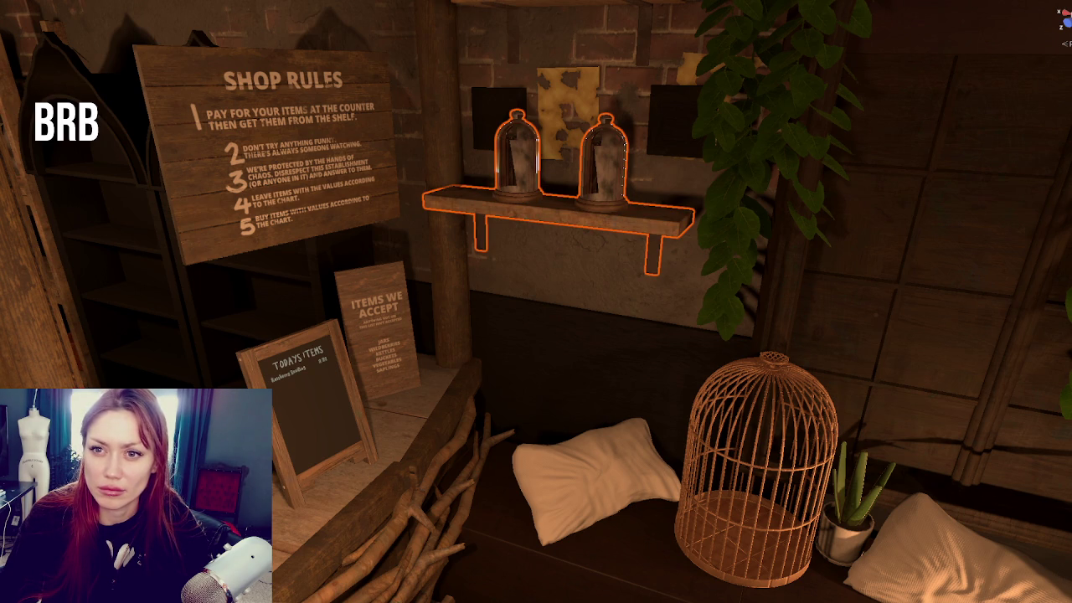
click(553, 214)
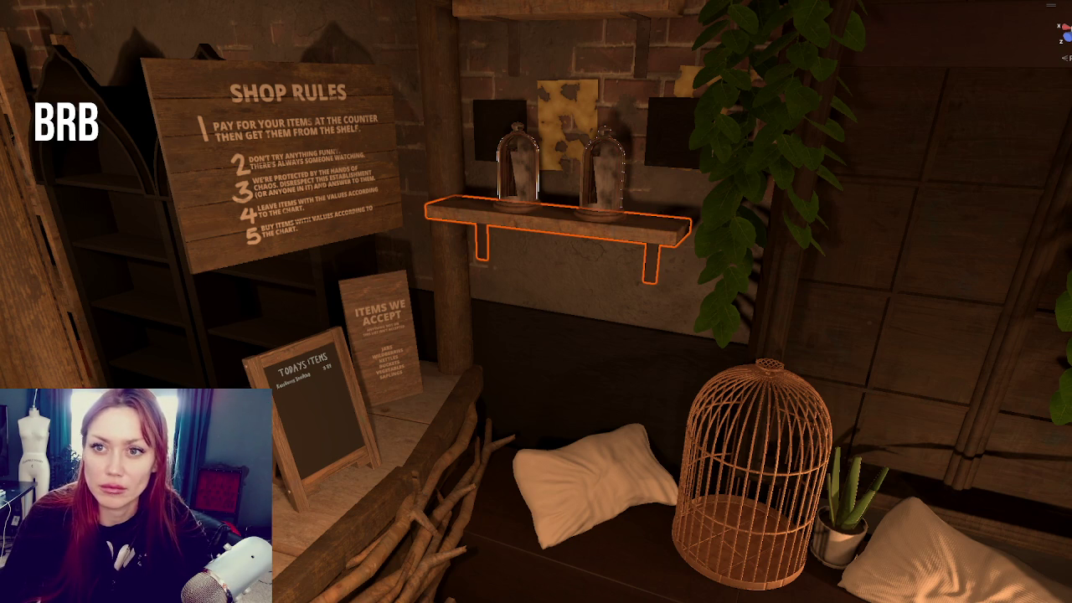
key(ctrl+s)
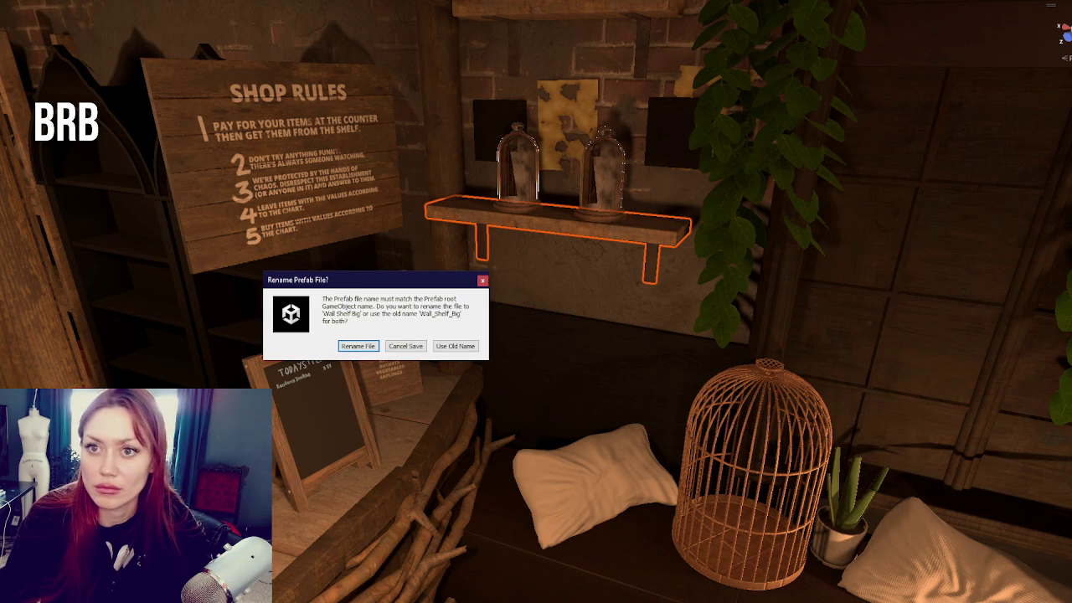
click(359, 346)
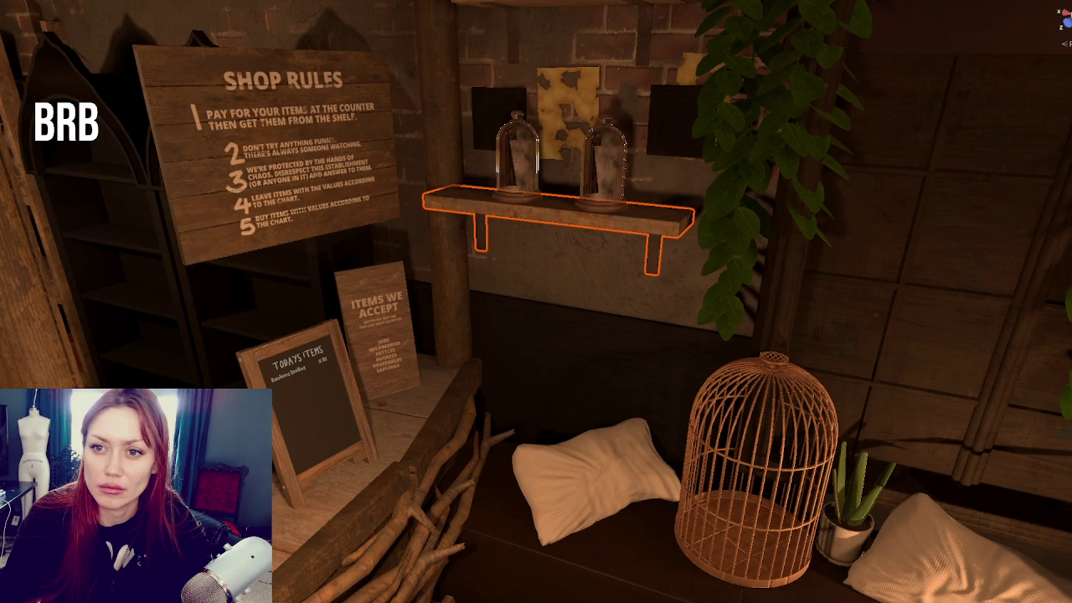
Select the glass domes, the wall shelves, bottle, pot, dishes and lower plank, then the arched window backdrop
click(601, 164)
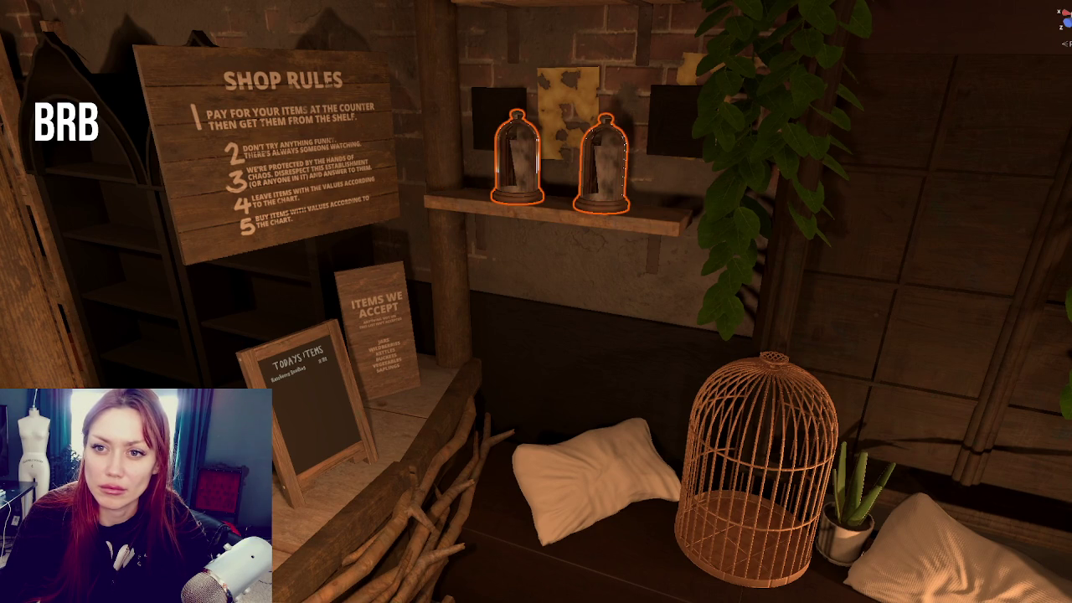
click(436, 205)
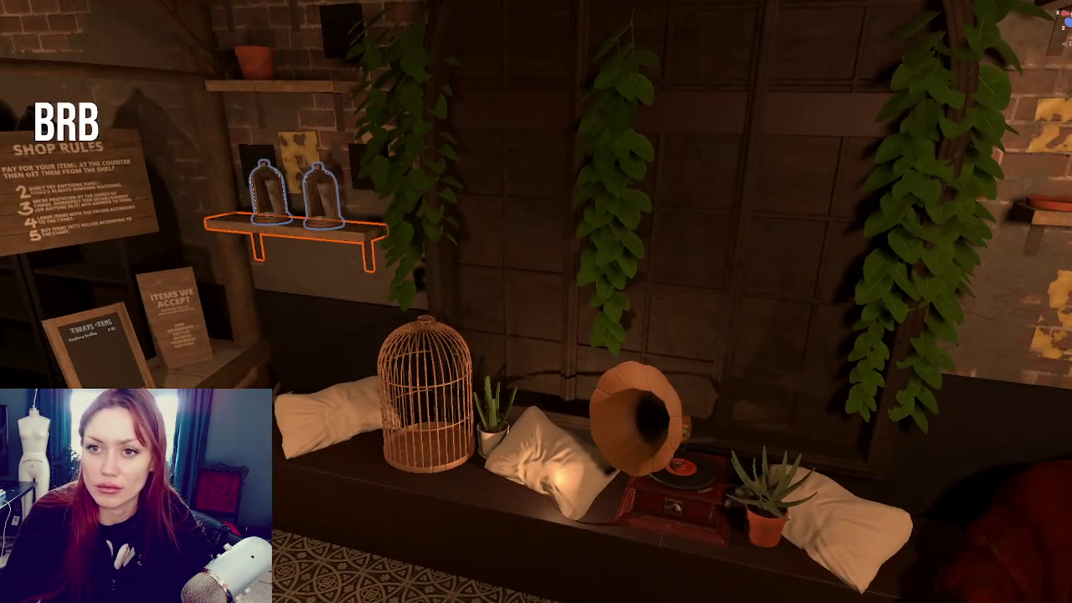
click(83, 193)
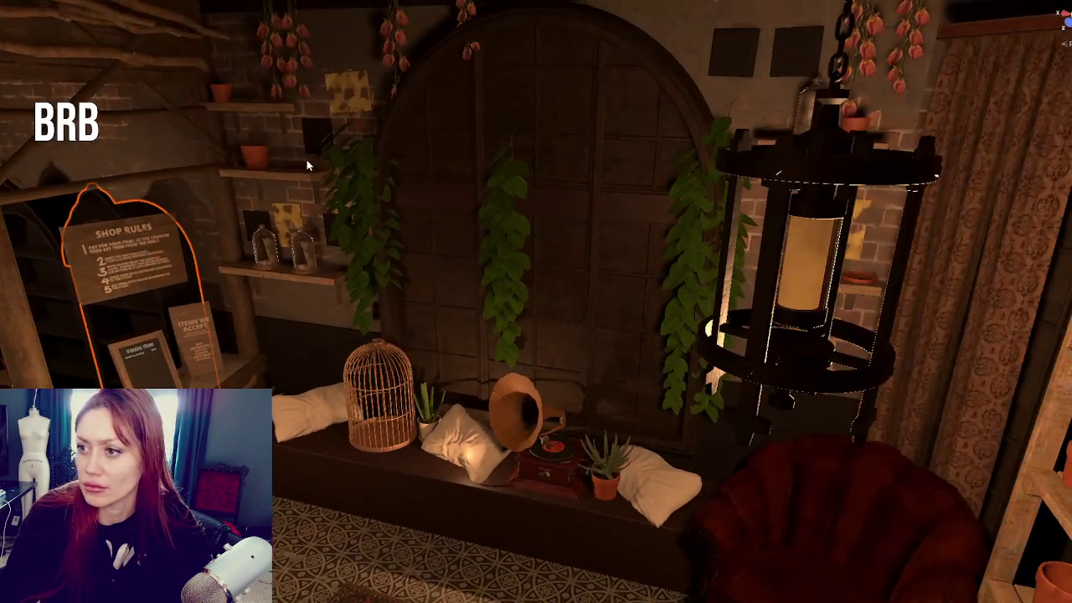
click(308, 169)
ctrl+click(255, 152)
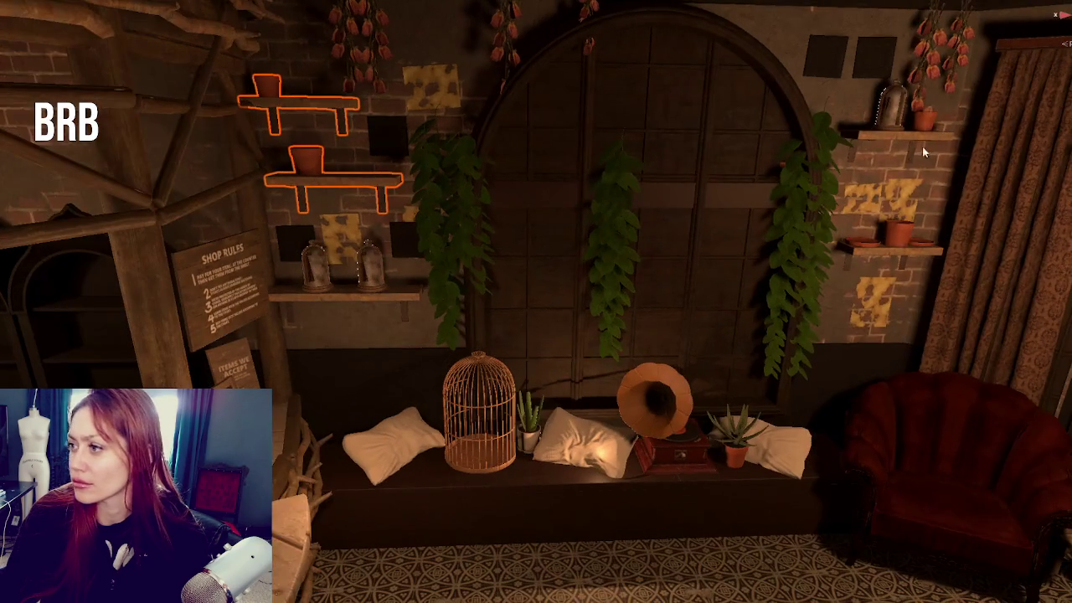
ctrl+click(917, 130)
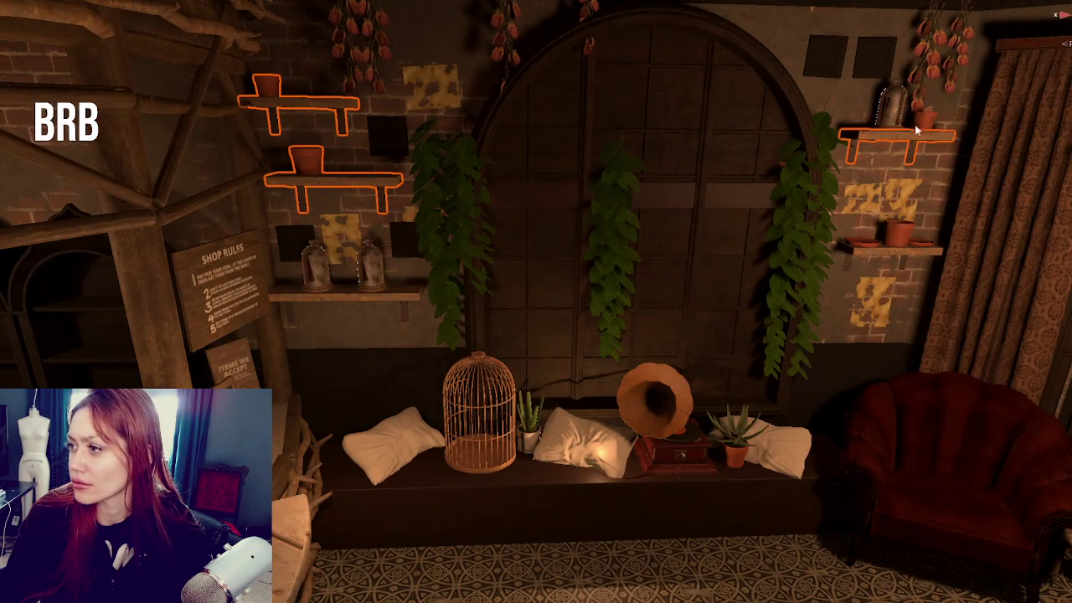
ctrl+click(893, 104)
ctrl+click(899, 232)
ctrl+click(861, 242)
ctrl+click(919, 243)
ctrl+click(912, 248)
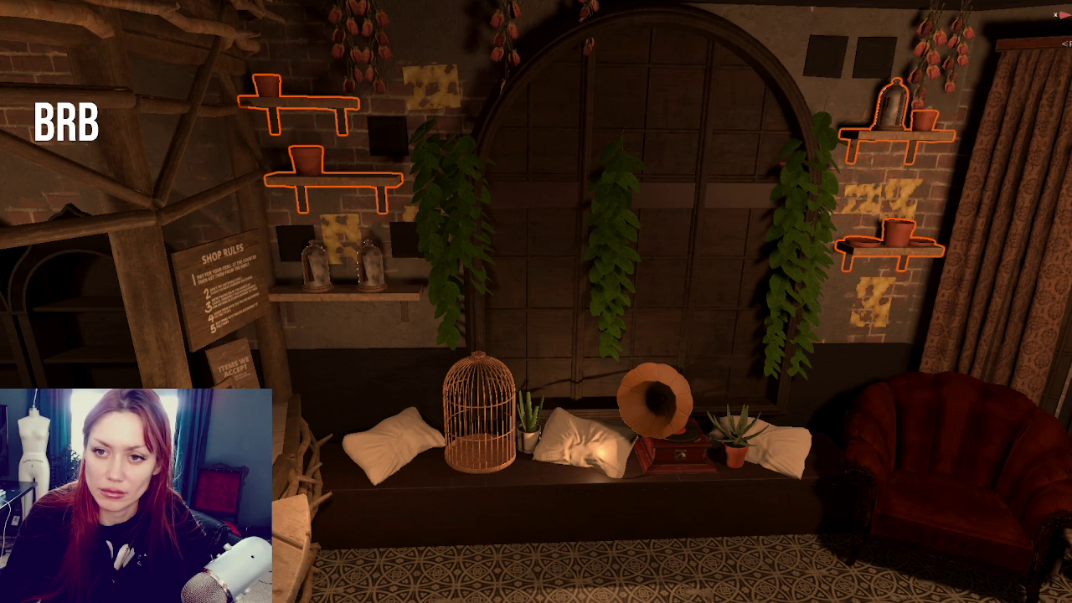
click(286, 103)
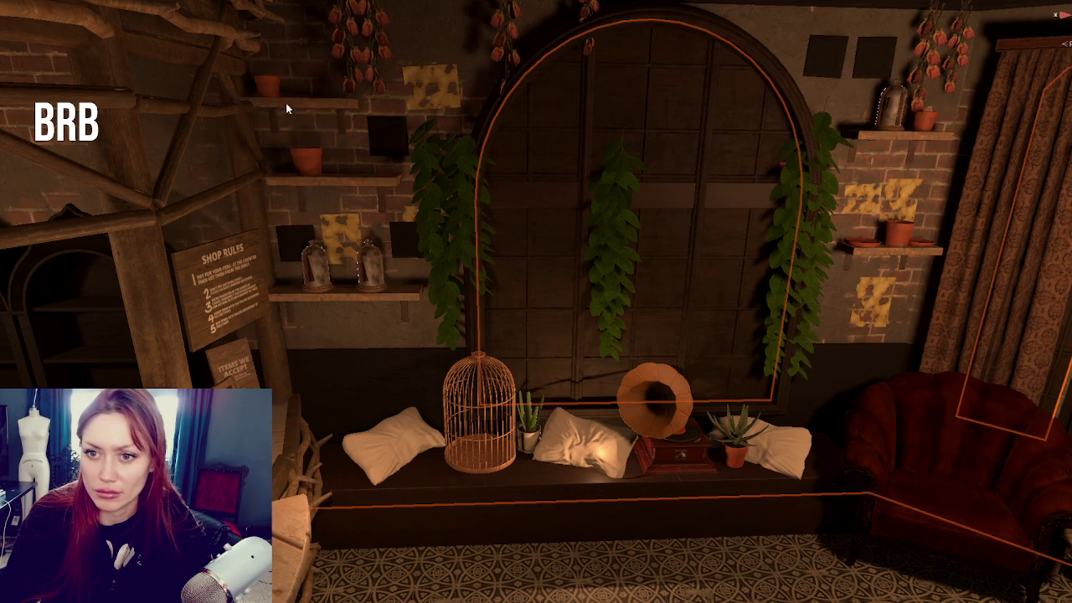
click(276, 103)
click(266, 86)
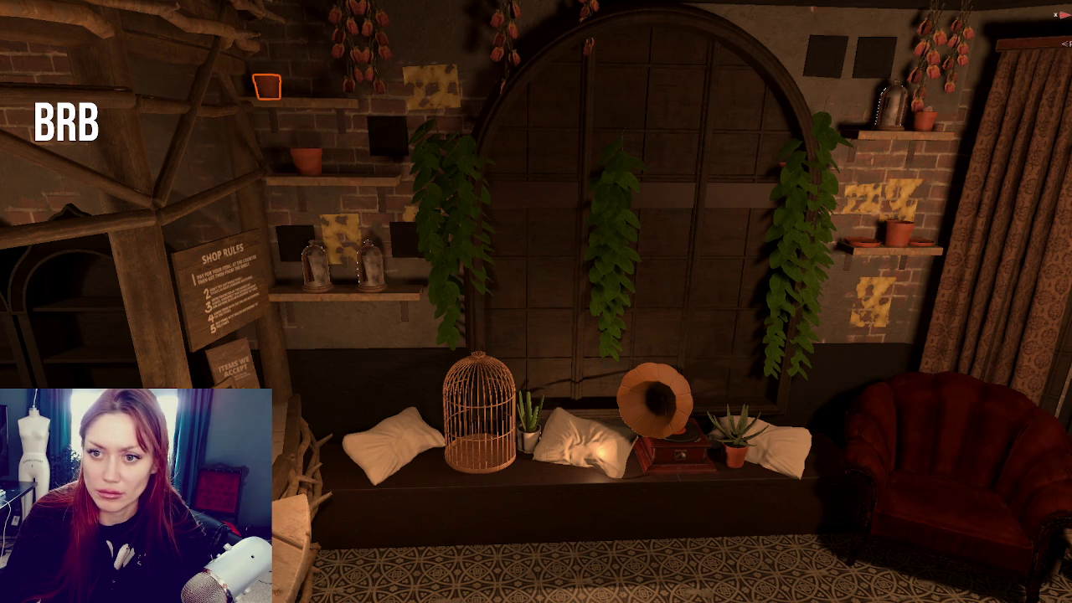
click(334, 179)
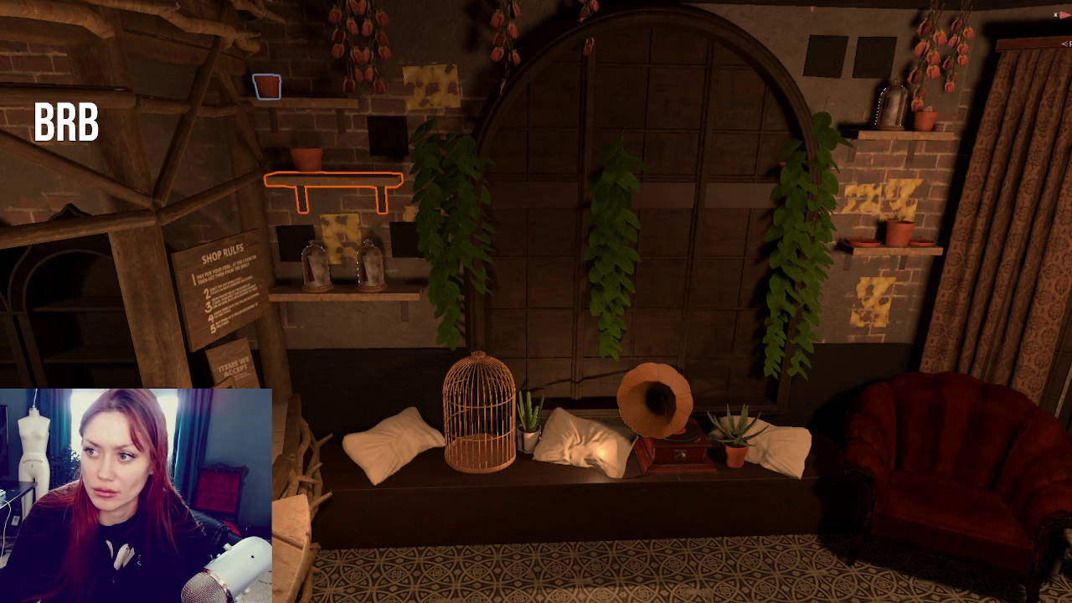
click(276, 102)
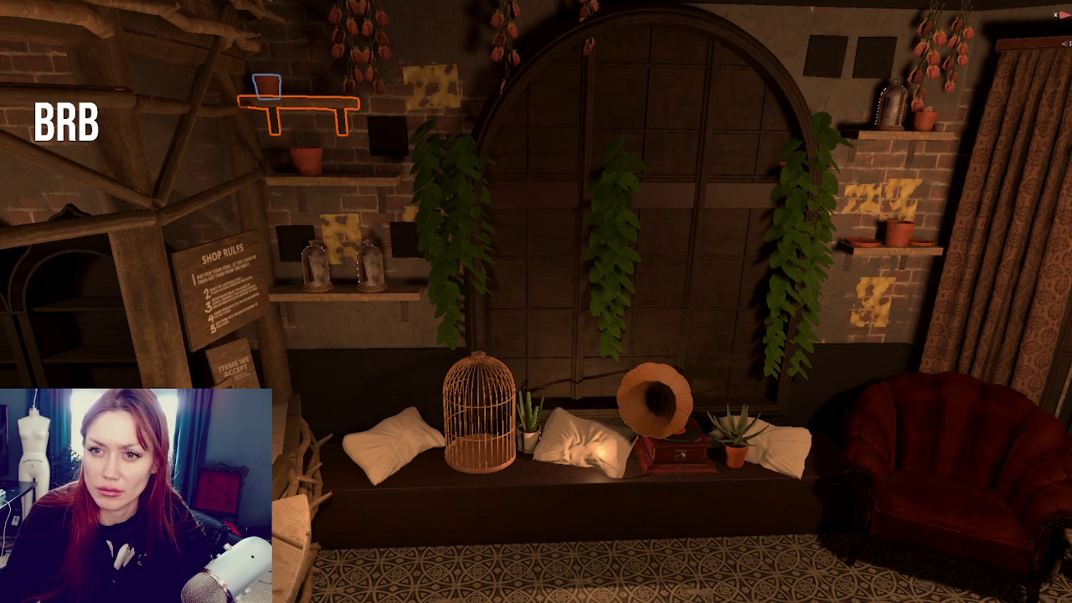
click(920, 121)
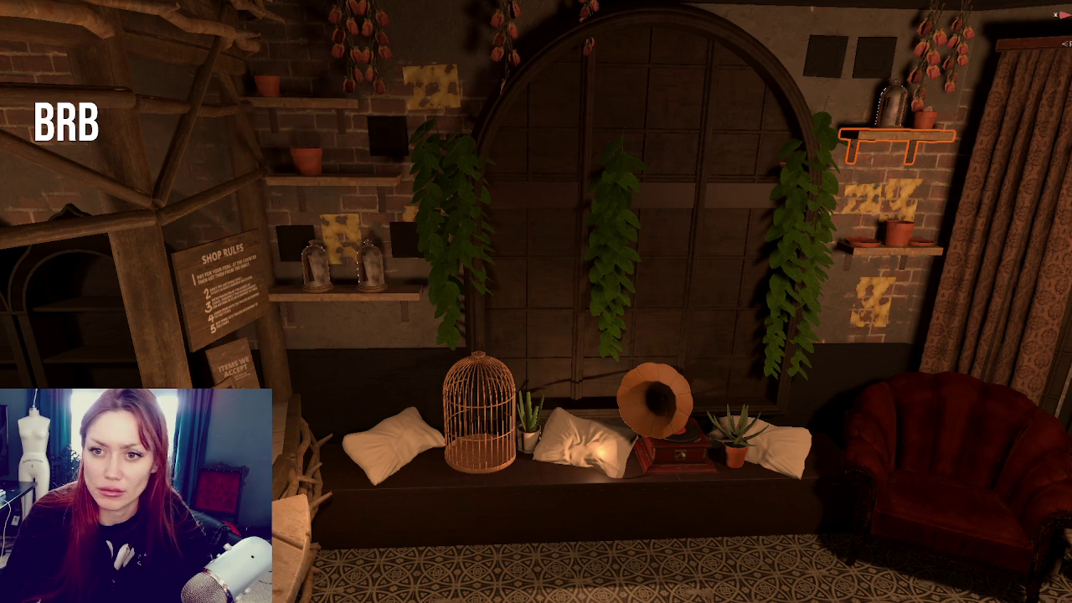
click(919, 121)
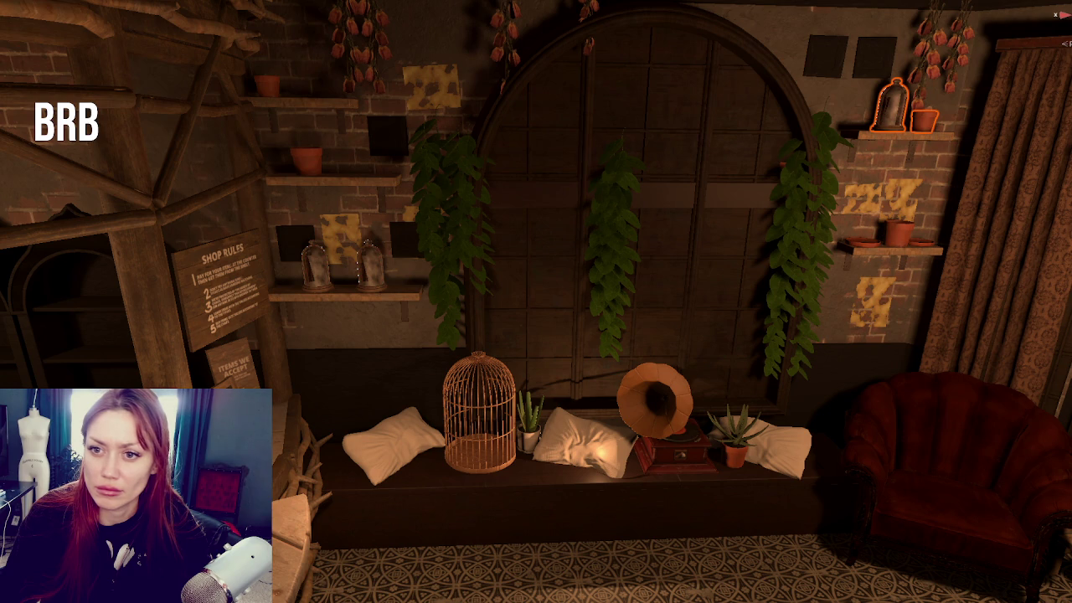
click(900, 239)
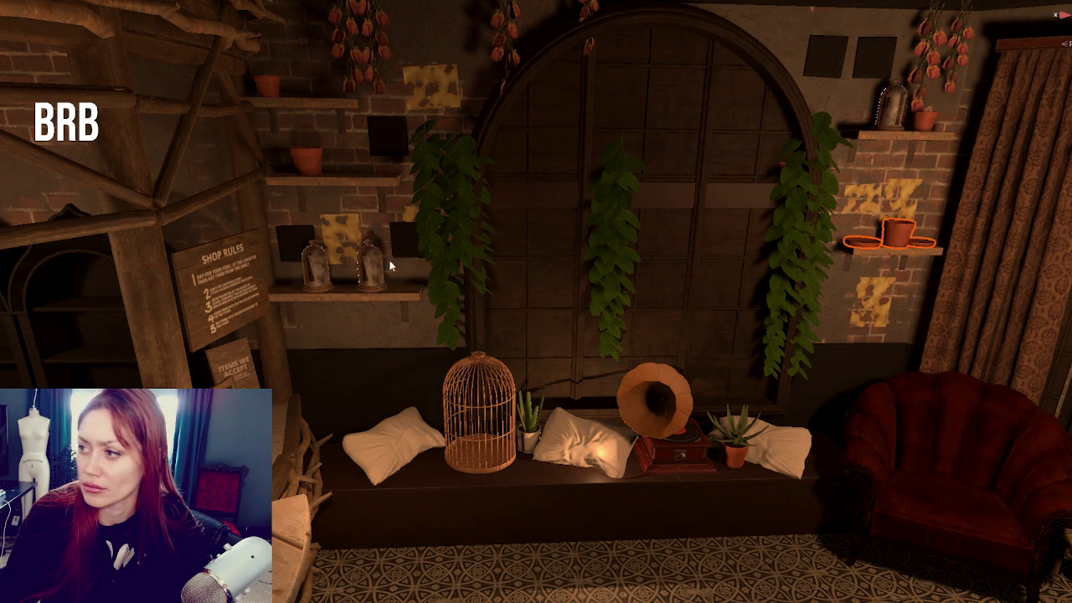
click(318, 179)
click(307, 161)
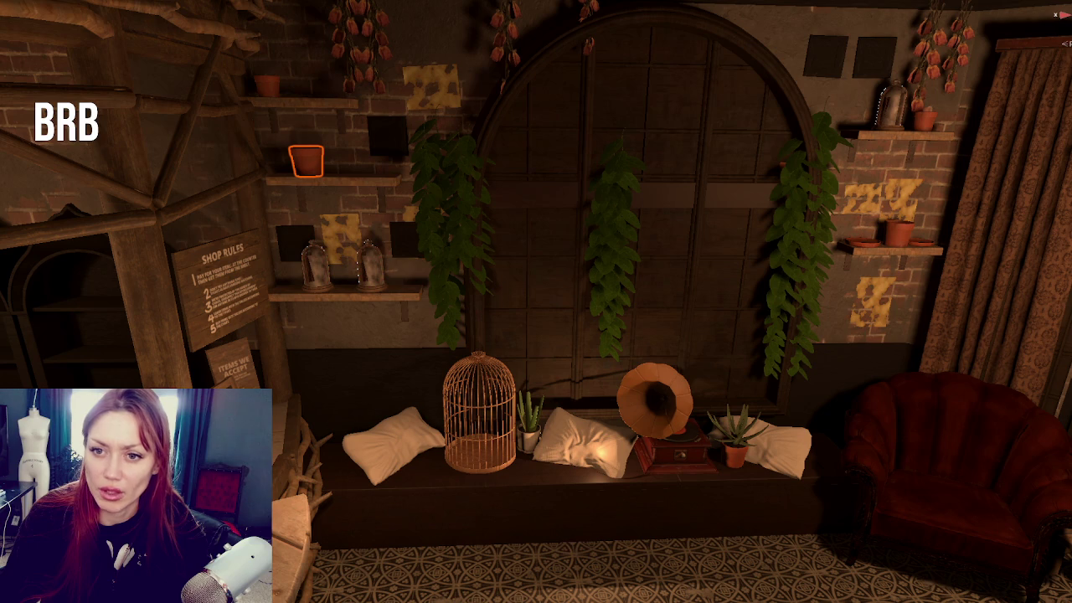
click(925, 121)
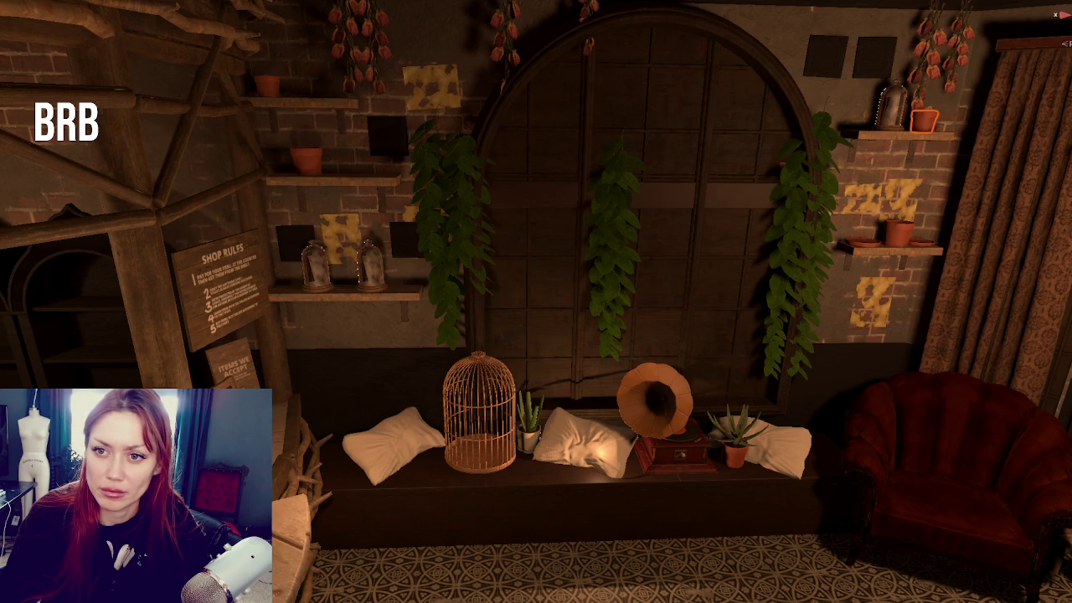
click(304, 126)
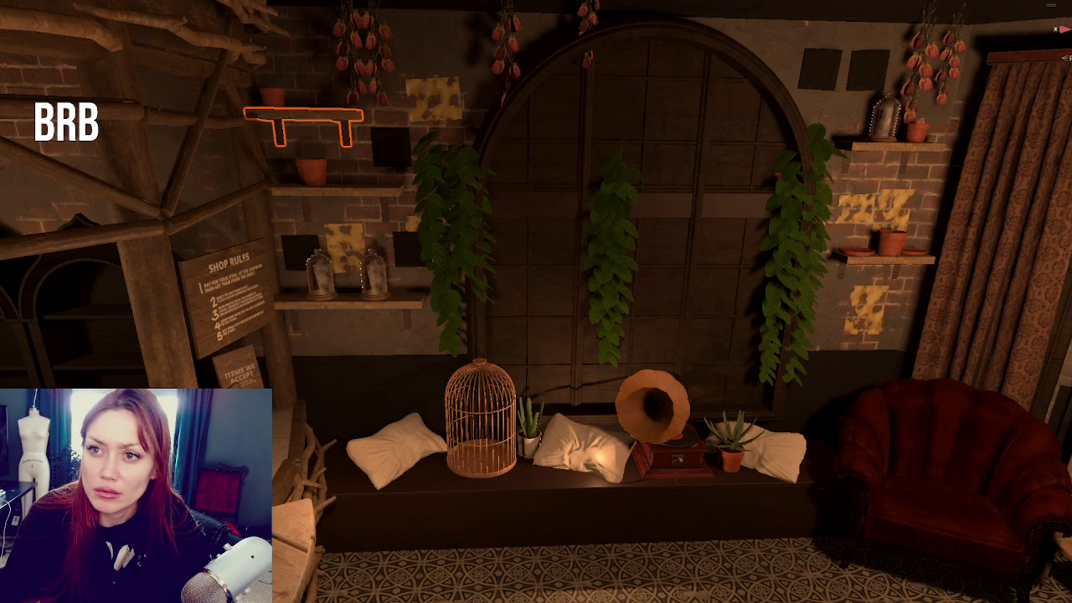
click(350, 346)
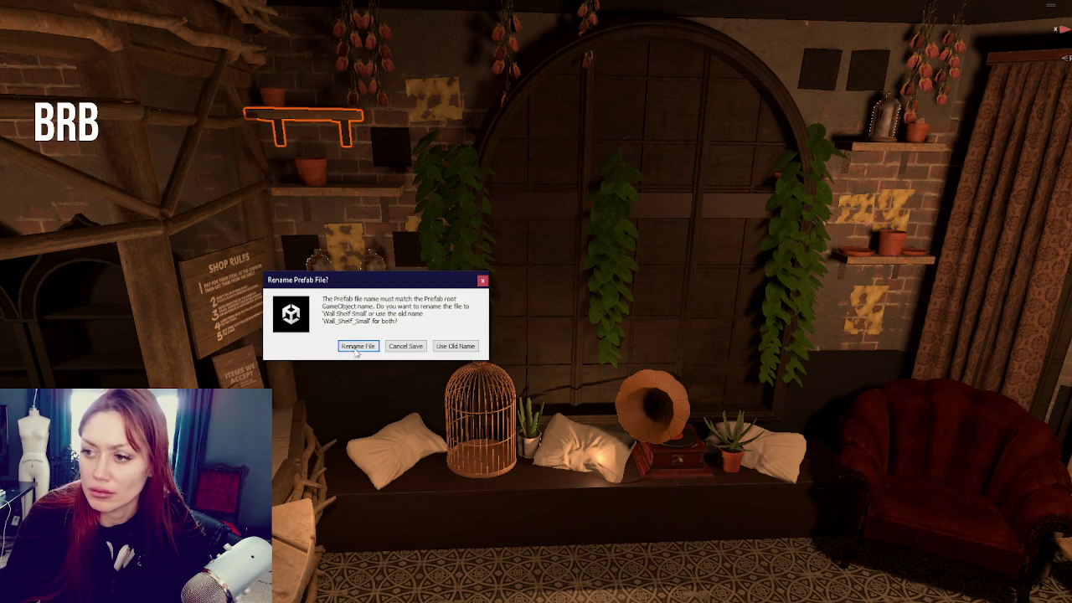
Rename the prefab file to Wall Shelf Small and select each of the wall shelves in turn
click(360, 347)
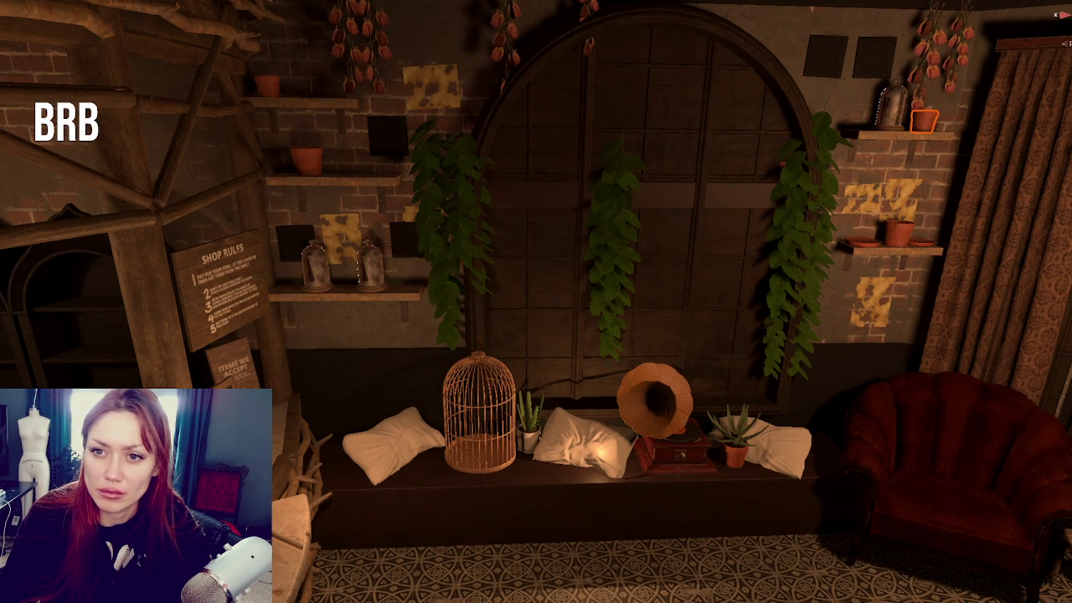
click(897, 142)
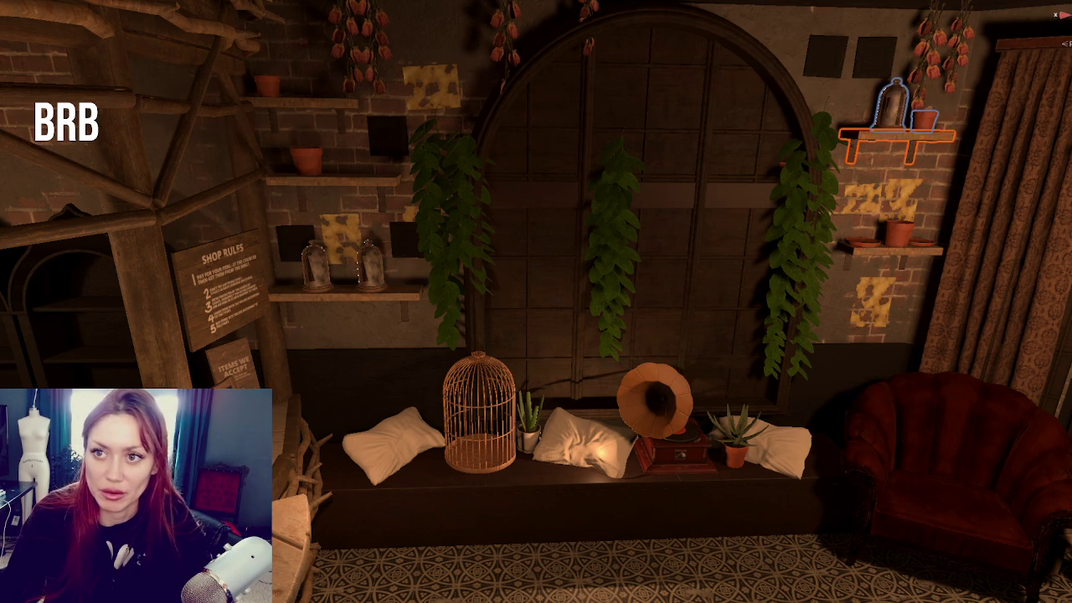
click(895, 242)
click(299, 103)
click(333, 180)
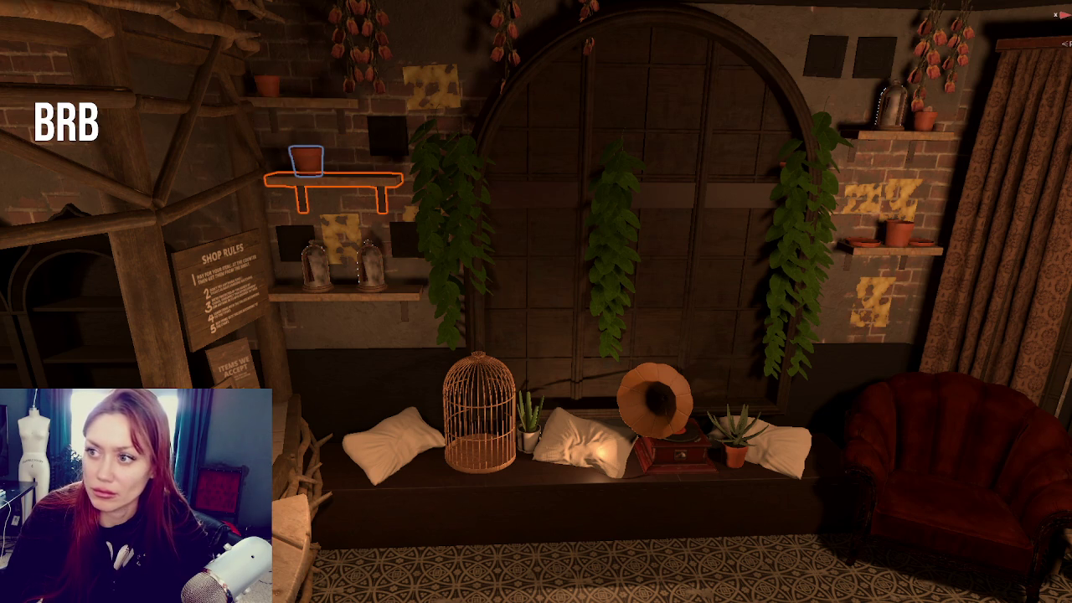
key(Escape)
Reselect the upper-left shelf, then remove the stray tilted shelving unit
click(299, 102)
click(50, 300)
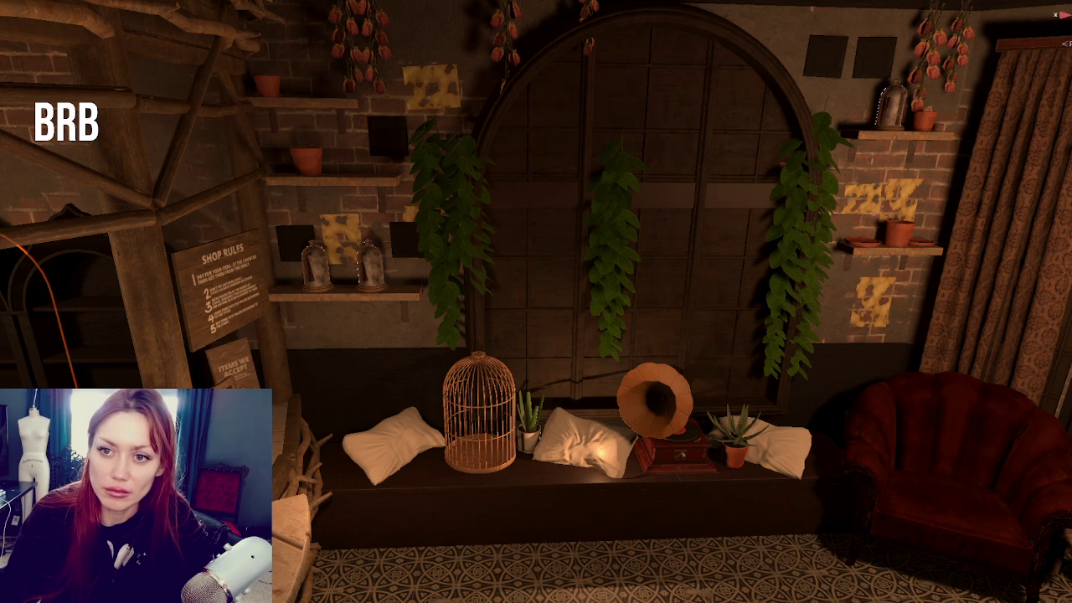
key(Escape)
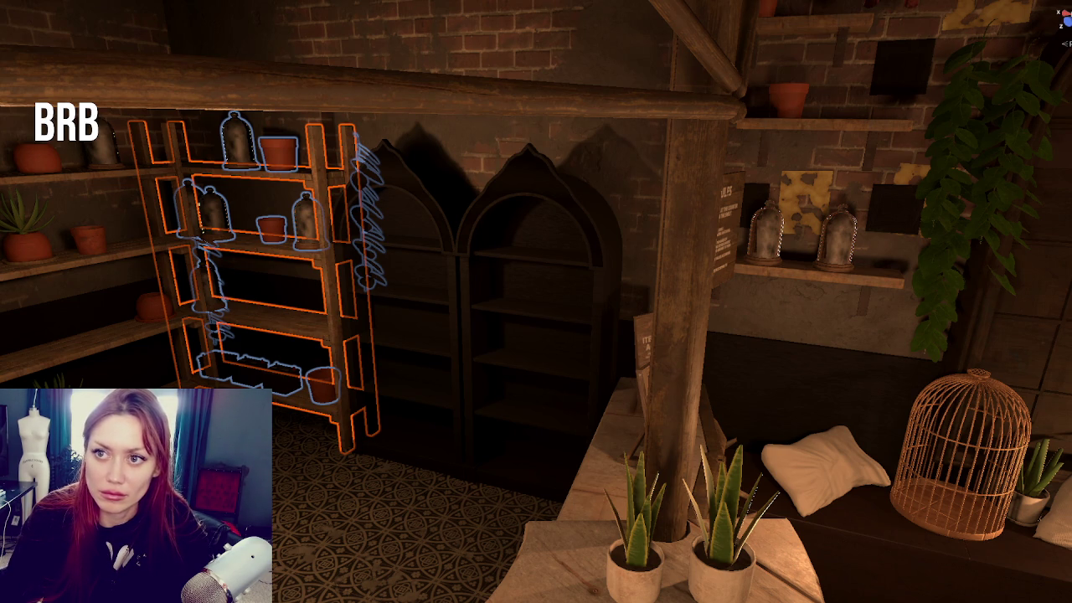
key(ctrl+z)
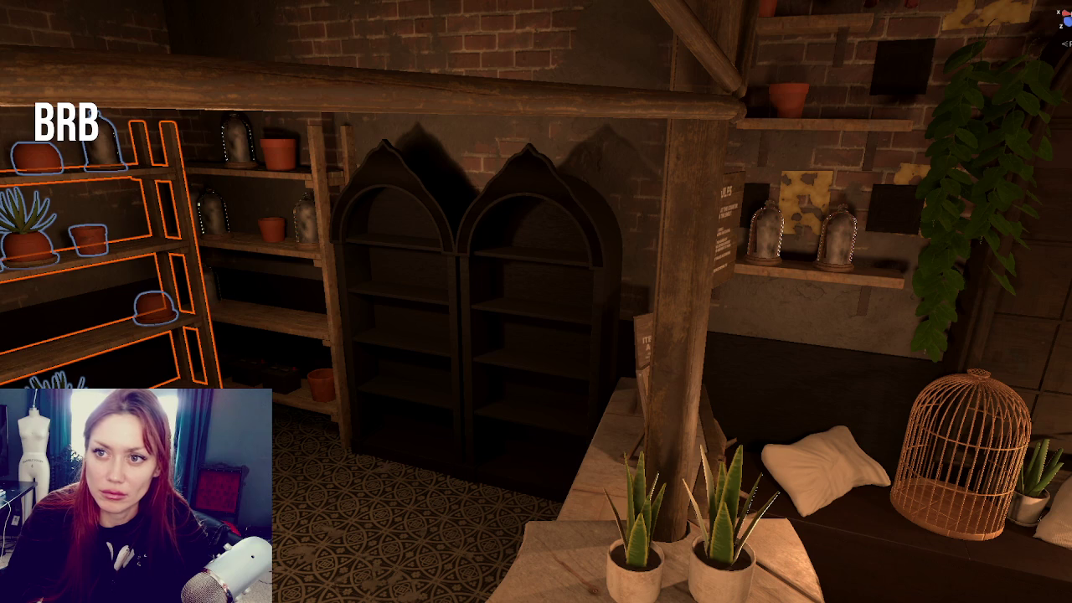
key(ctrl+z)
key(ctrl+z)
key(ctrl+z)
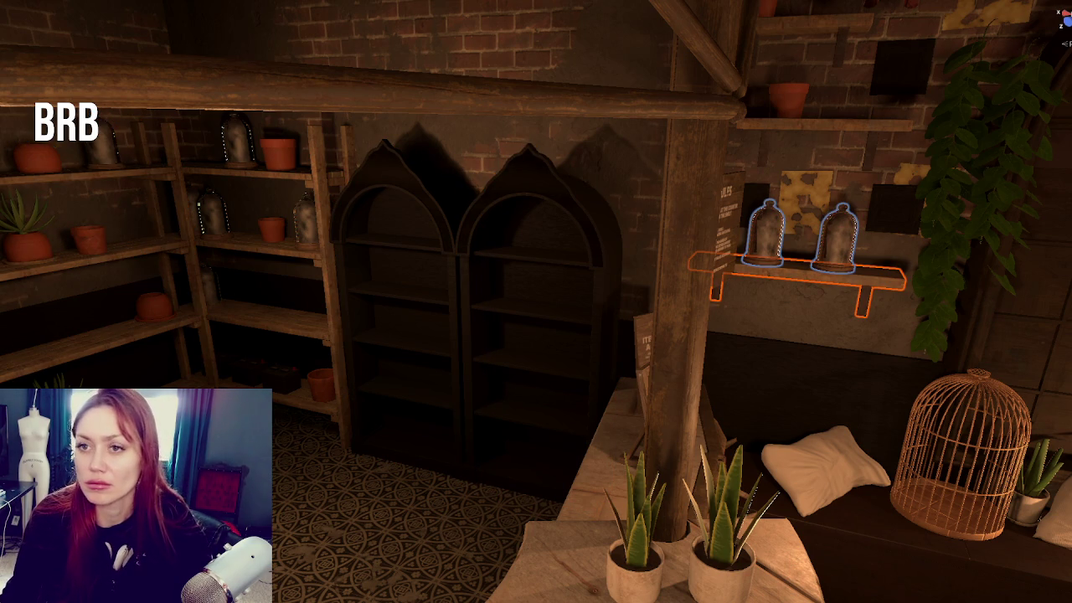
Select and frame the standalone shelving unit by the window seat, then restore the lit room view
drag(603, 469, 511, 285)
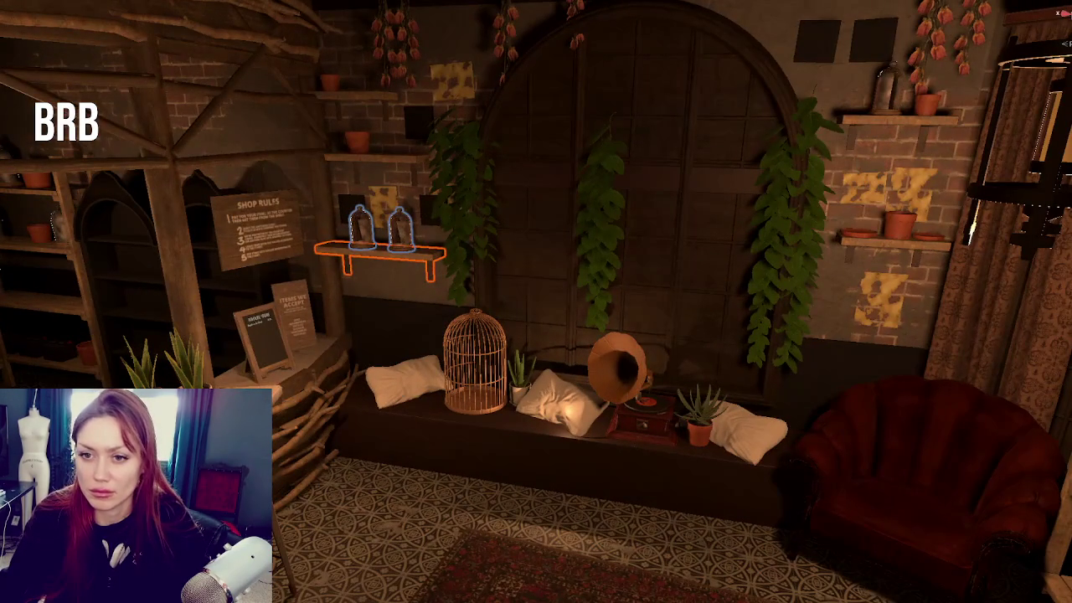
key(ctrl+z)
key(ctrl+z)
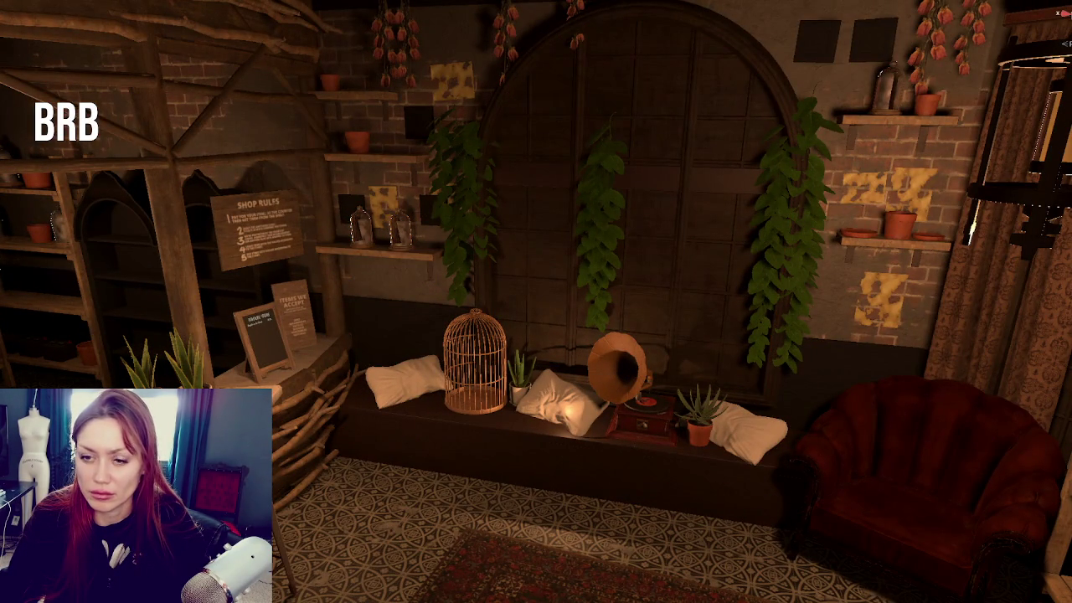
click(249, 311)
key(f)
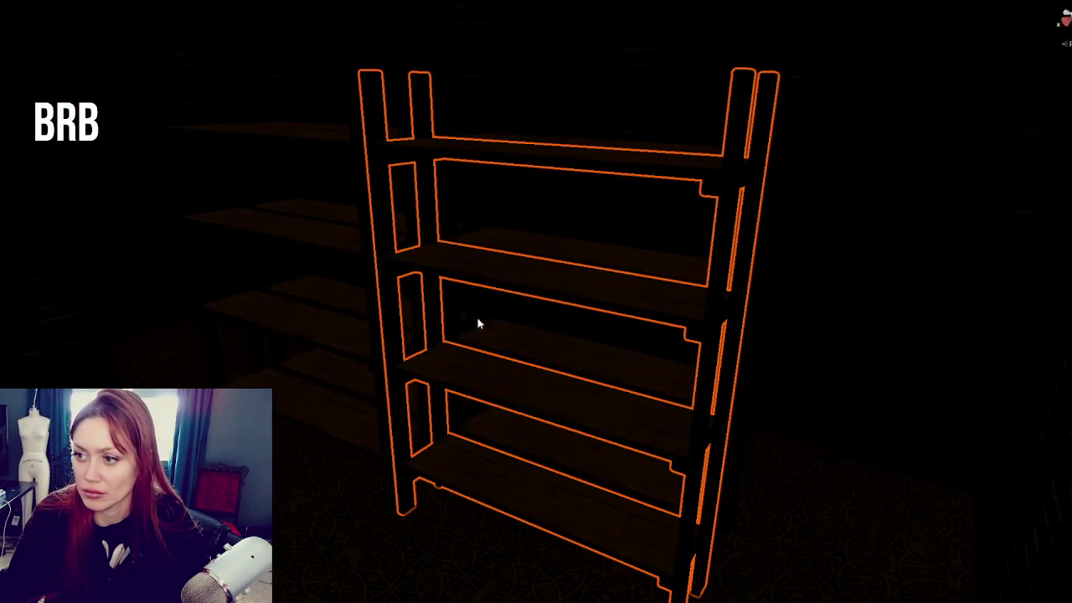
key(ctrl+z)
key(ctrl+z)
key(ctrl+z)
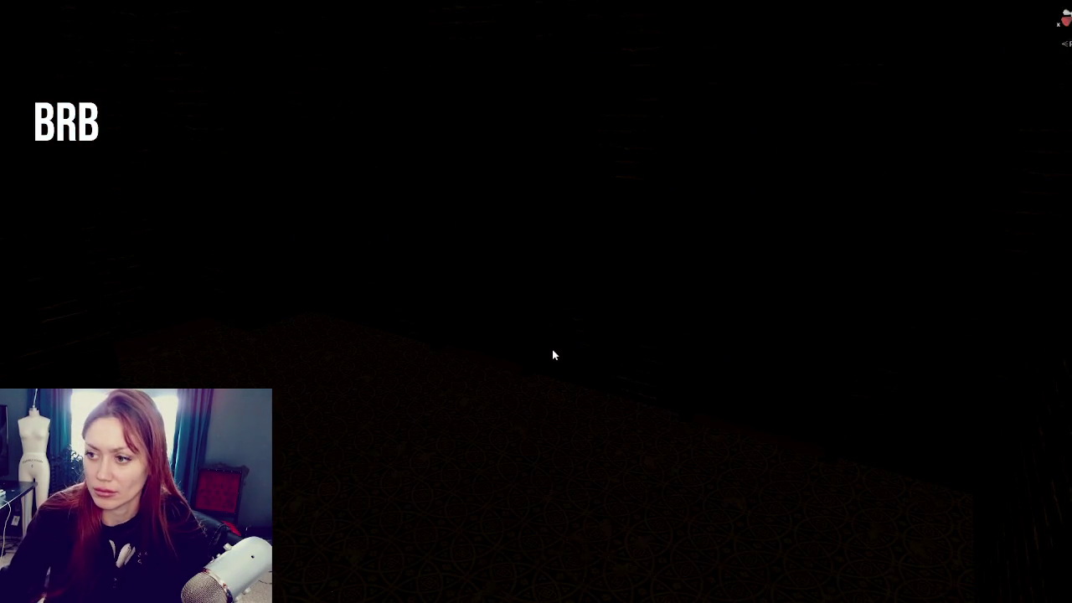
key(ctrl+z)
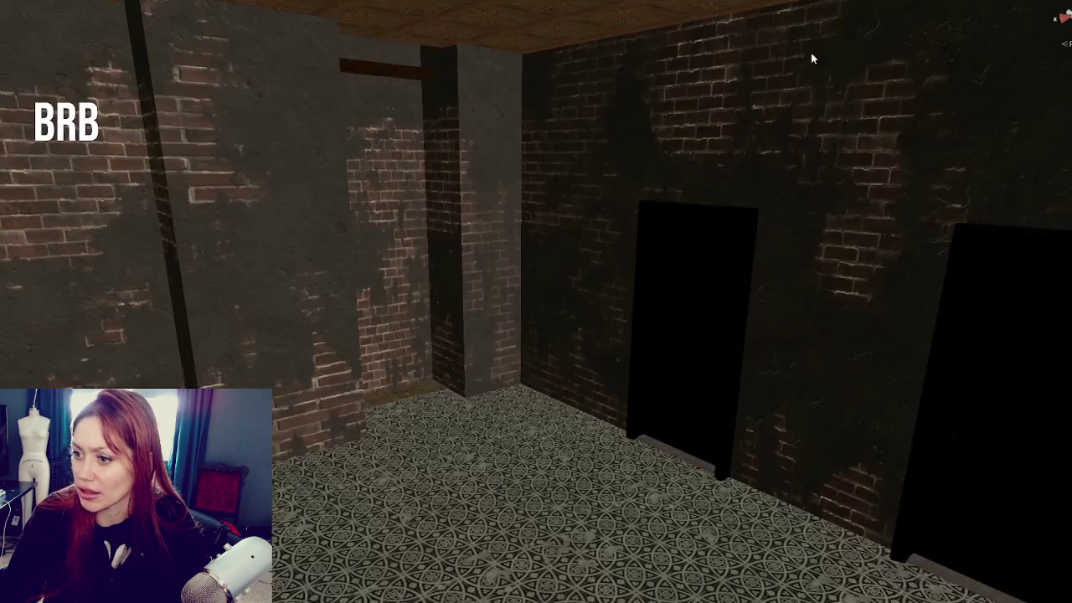
Fly over to the room with wooden shelving and select the left shelf unit
drag(718, 419, 469, 419)
mouse_move(586, 411)
mouse_down()
mouse_move(745, 383)
mouse_move(723, 131)
mouse_move(664, 277)
mouse_move(678, 270)
mouse_move(628, 249)
mouse_move(679, 280)
mouse_move(739, 286)
mouse_move(452, 307)
mouse_up()
click(332, 300)
click(321, 308)
click(440, 283)
click(439, 283)
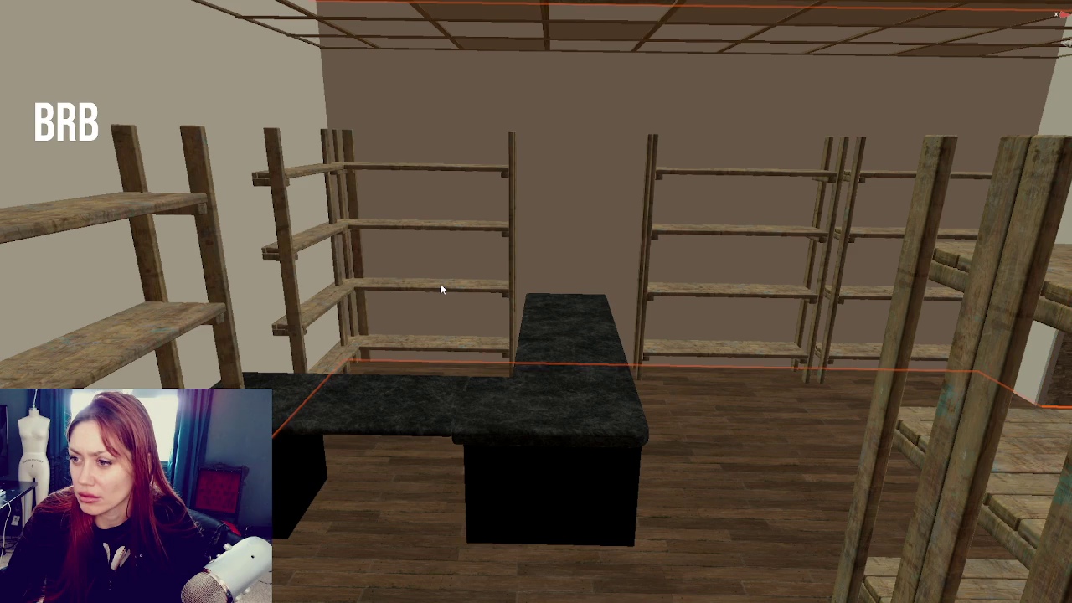
click(289, 167)
click(294, 181)
click(294, 180)
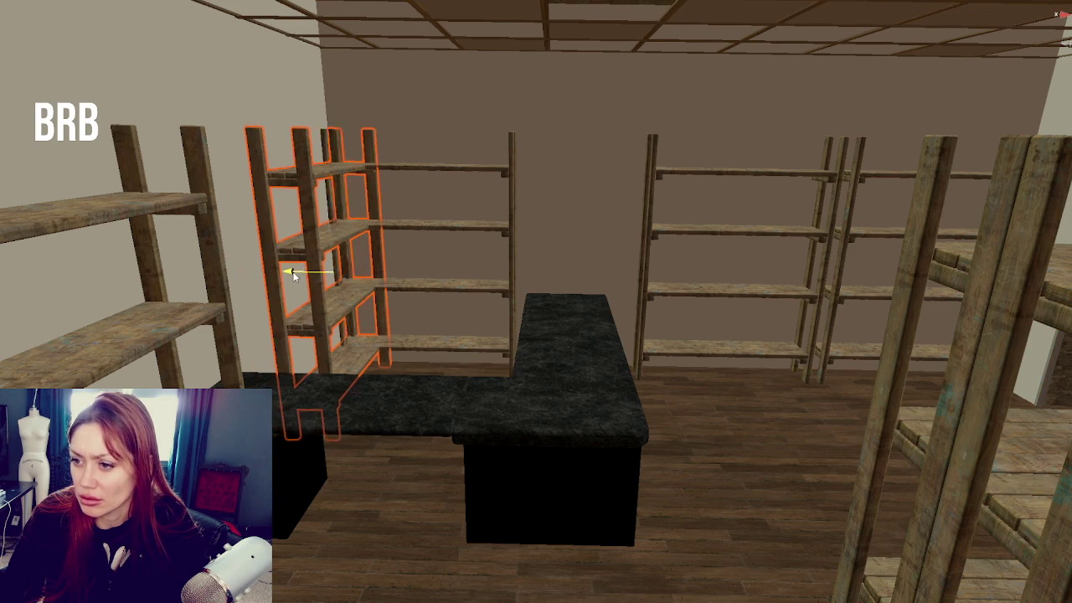
Slide the left wooden shelf unit further left along X and frame it
mouse_move(292, 274)
mouse_down()
mouse_move(411, 323)
mouse_move(395, 329)
mouse_up()
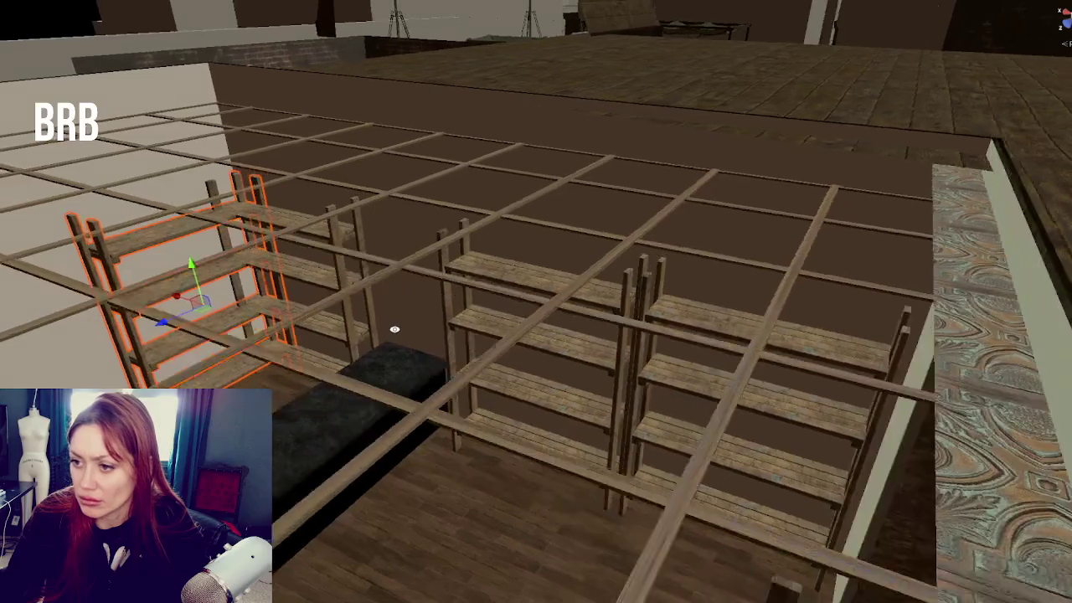
mouse_move(182, 340)
mouse_down()
mouse_move(139, 351)
mouse_move(297, 340)
mouse_up()
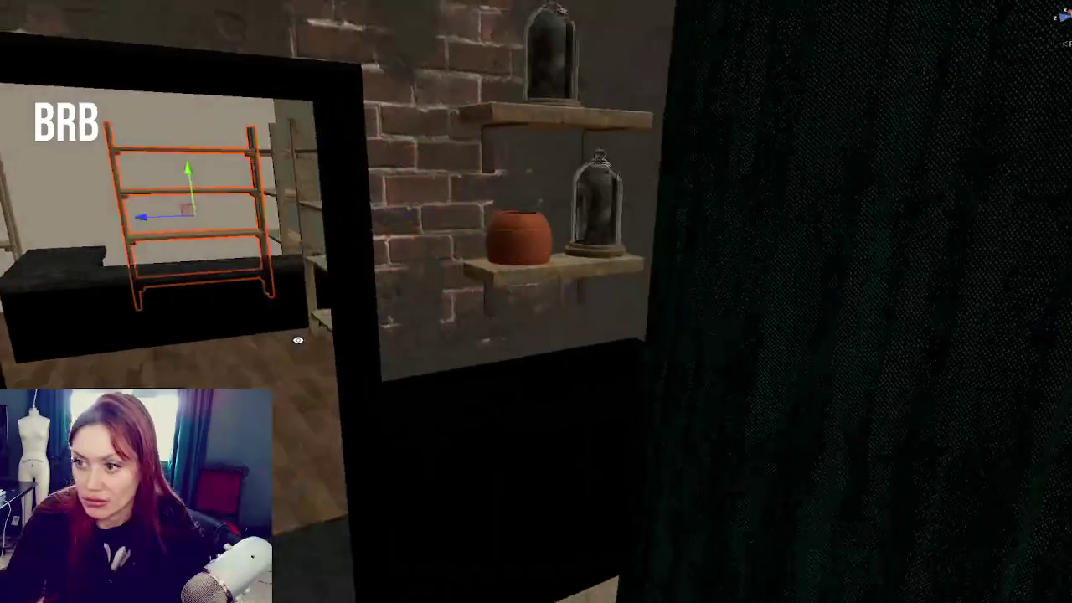
scroll(410, 305, down, 10)
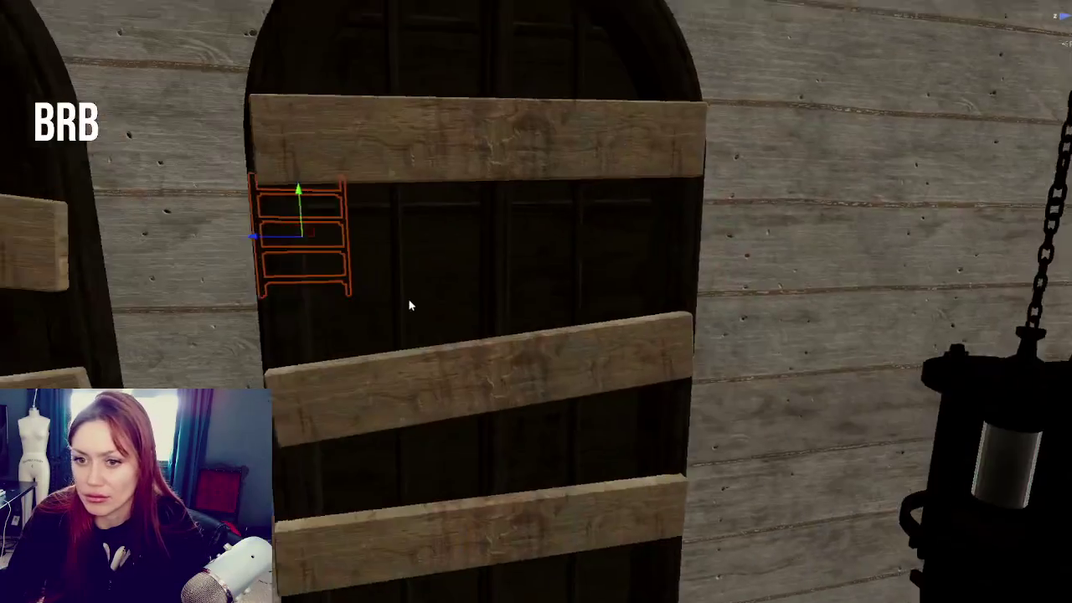
scroll(410, 305, down, 10)
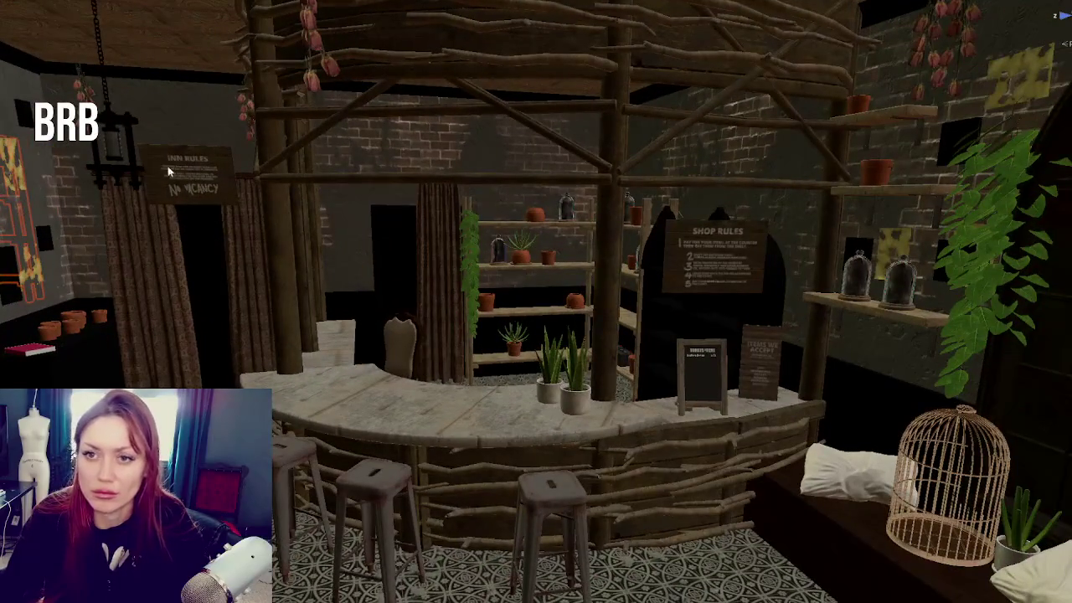
scroll(167, 172, down, 5)
key(f)
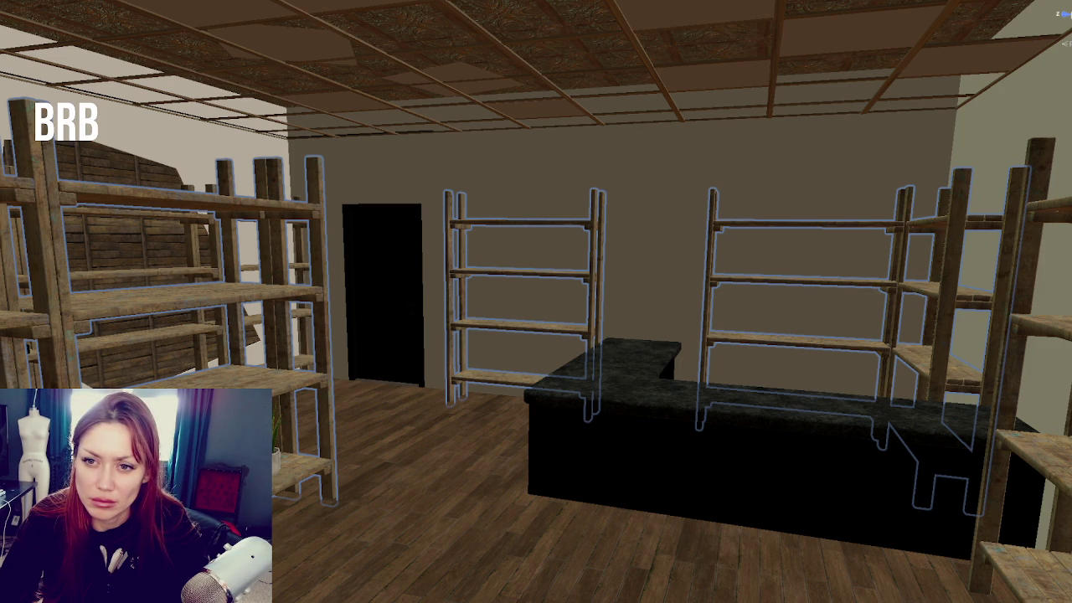
Delete all the wooden shelf units, then select the plant shelf unit on the apothecary wall
click(989, 335)
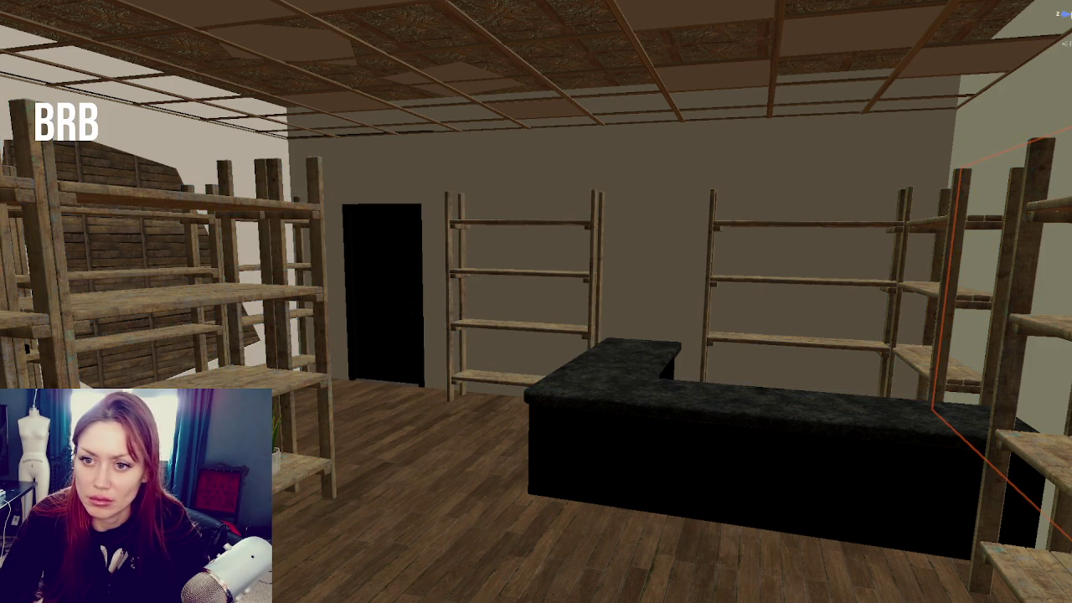
click(260, 289)
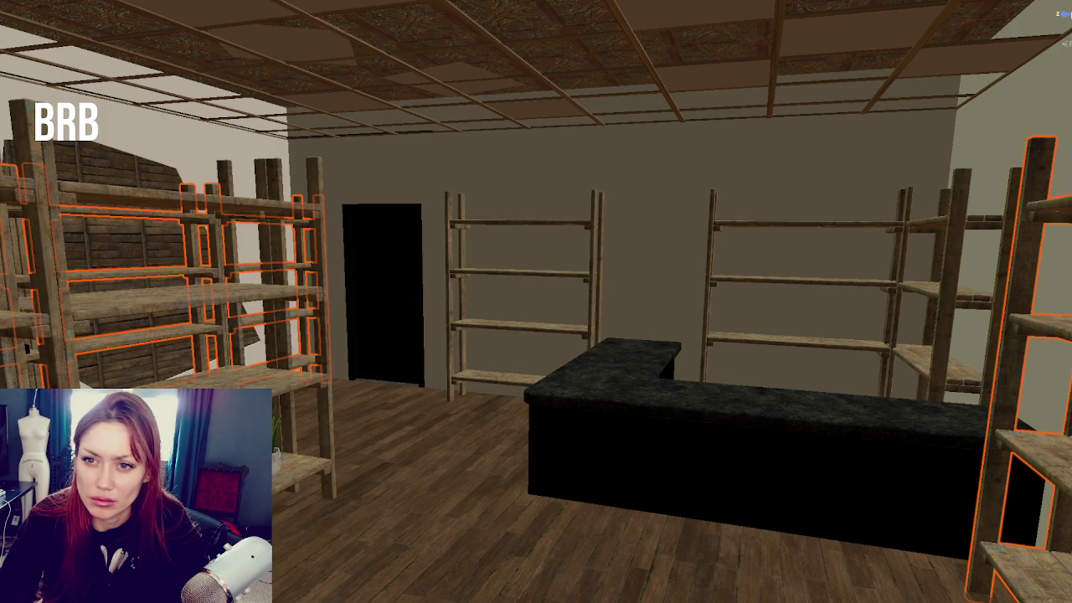
click(805, 277)
key(Delete)
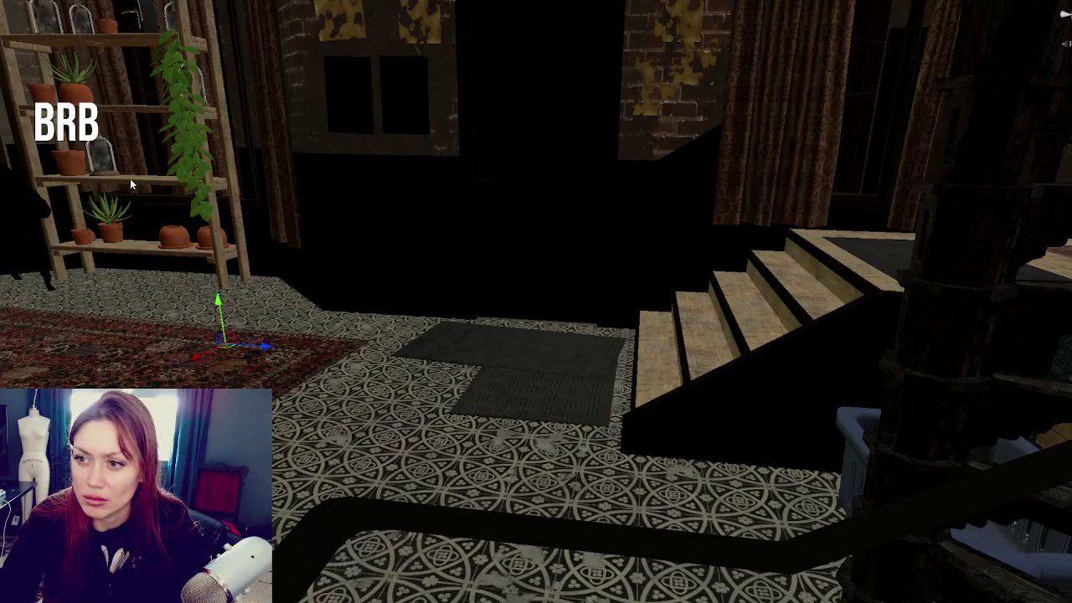
click(131, 184)
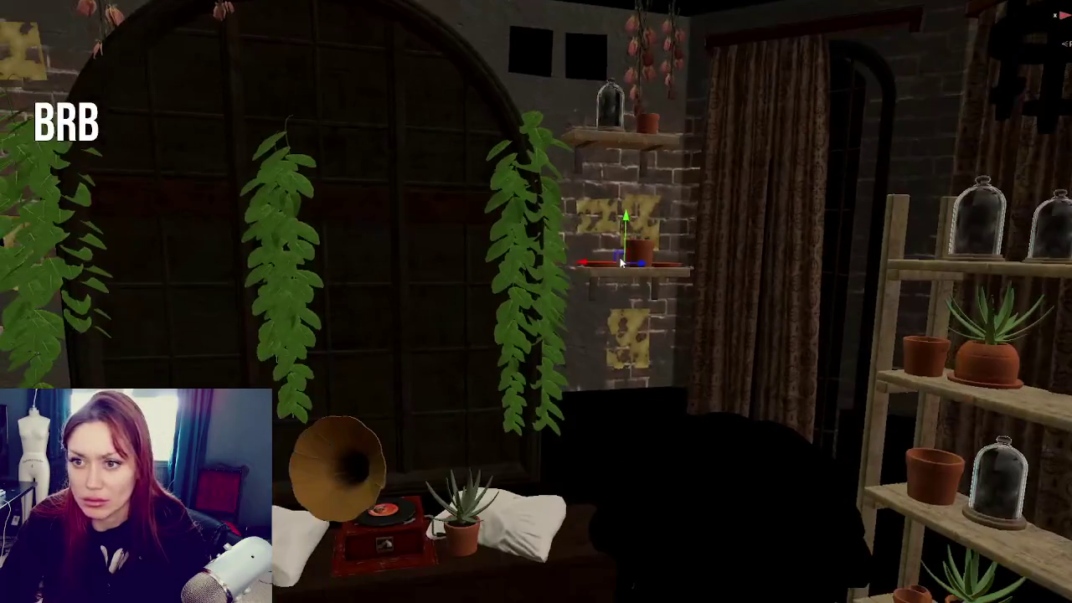
click(372, 387)
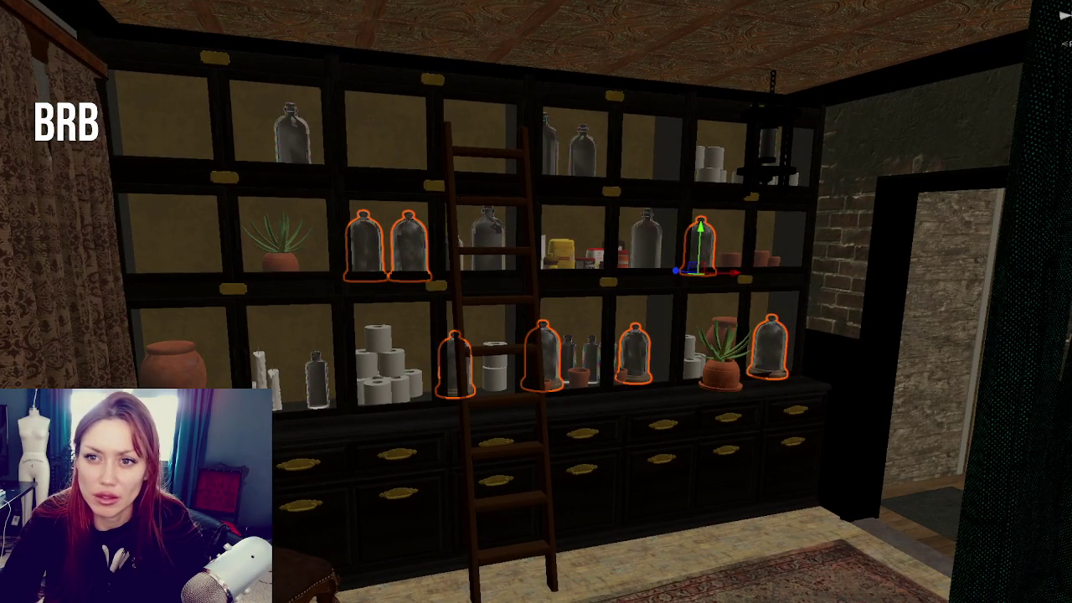
Select the bell jars on the apothecary cabinet shelves and frame them
key(ctrl+shift+d)
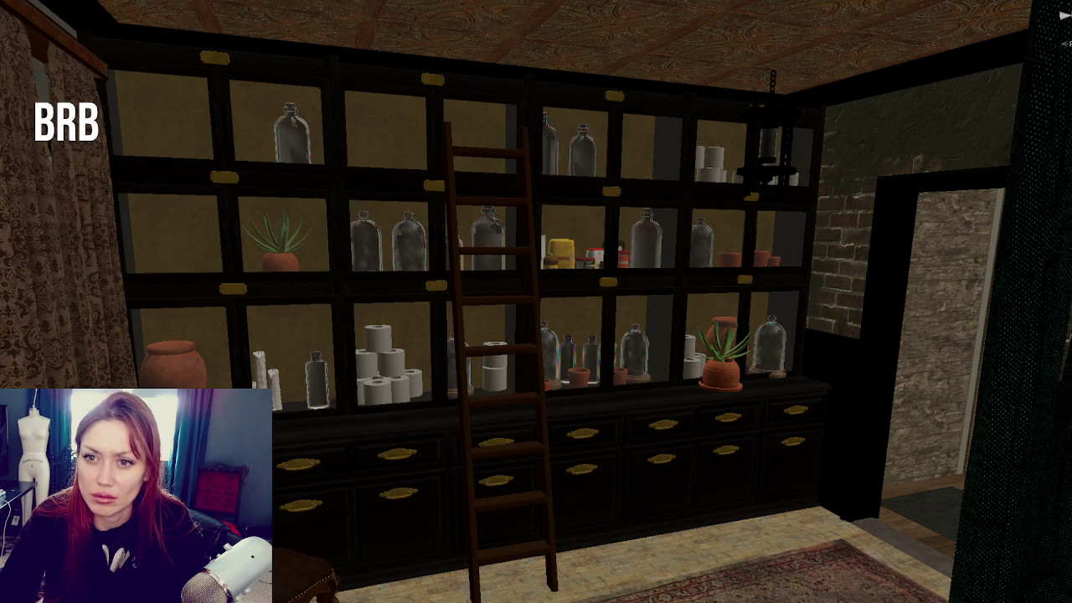
click(586, 469)
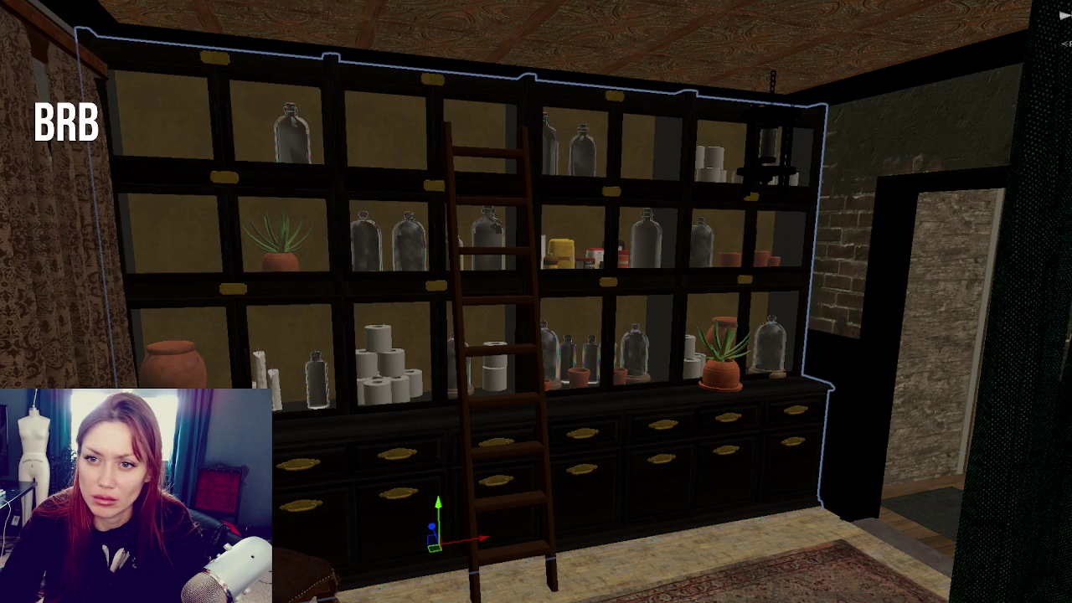
key(ctrl+z)
key(ctrl+z)
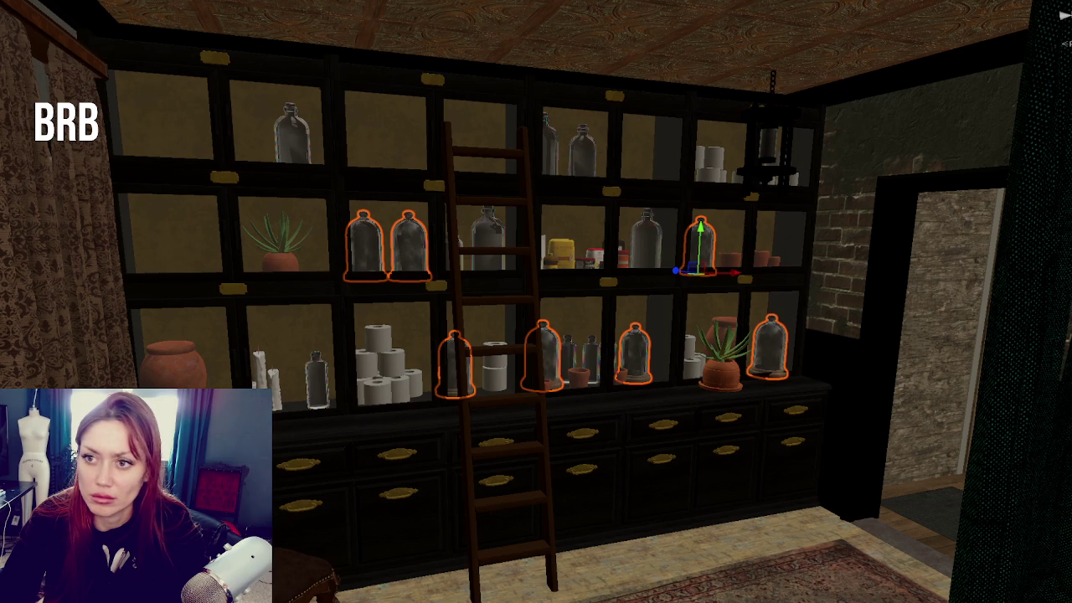
key(f)
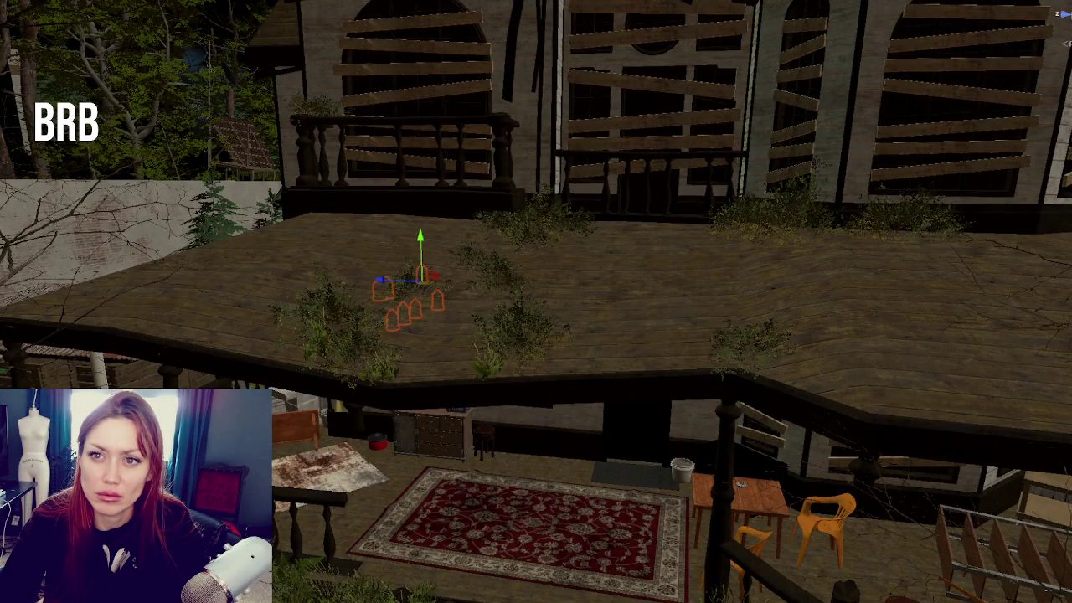
key(f)
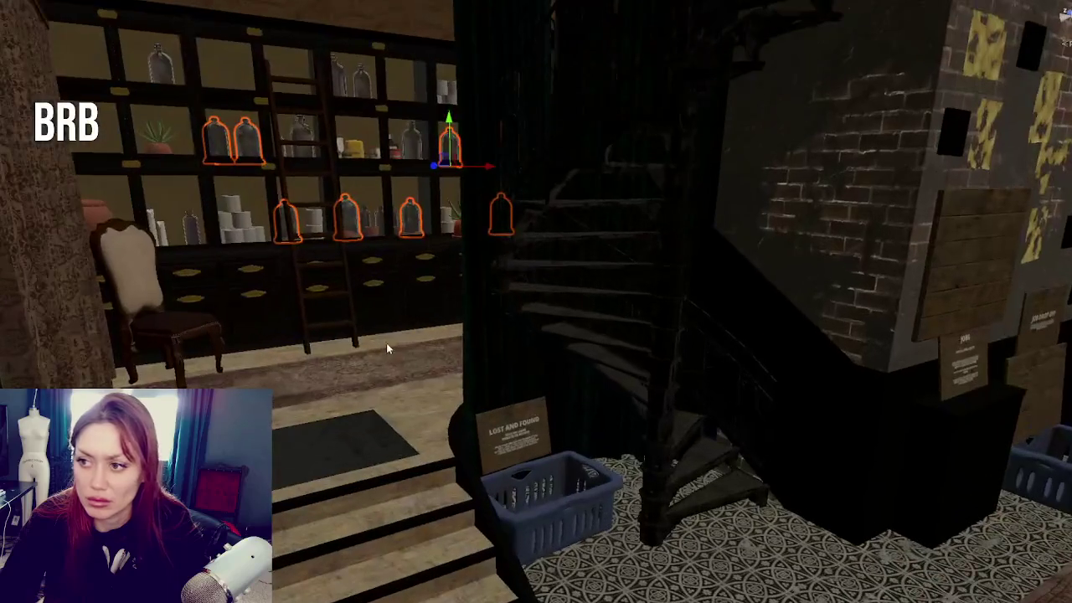
After checking the nearby plants, vase and staircase, select the tall shelving cabinet and delete it
click(155, 130)
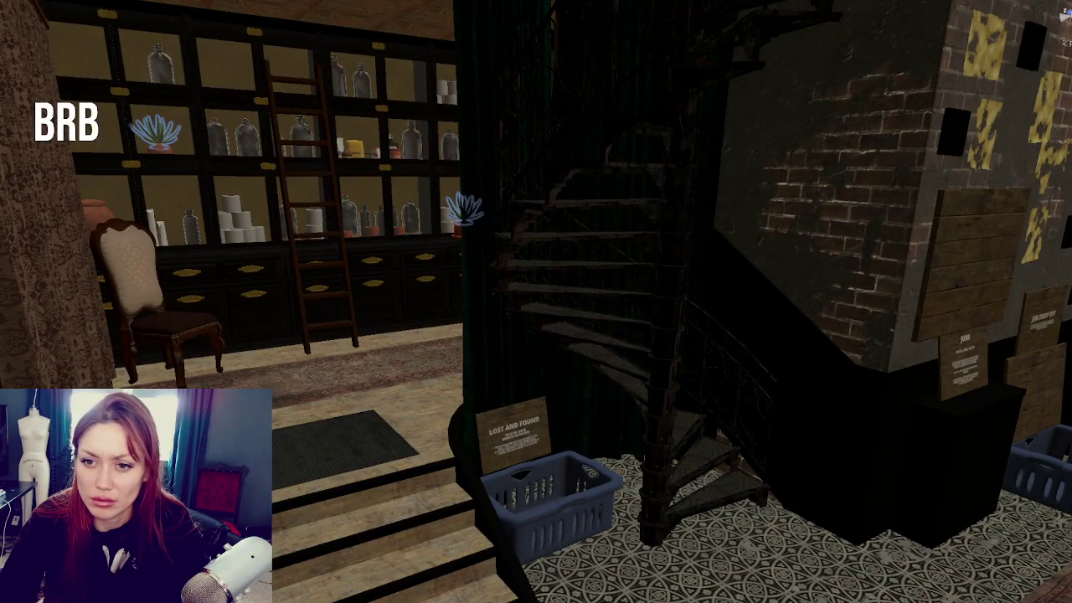
click(93, 219)
click(473, 210)
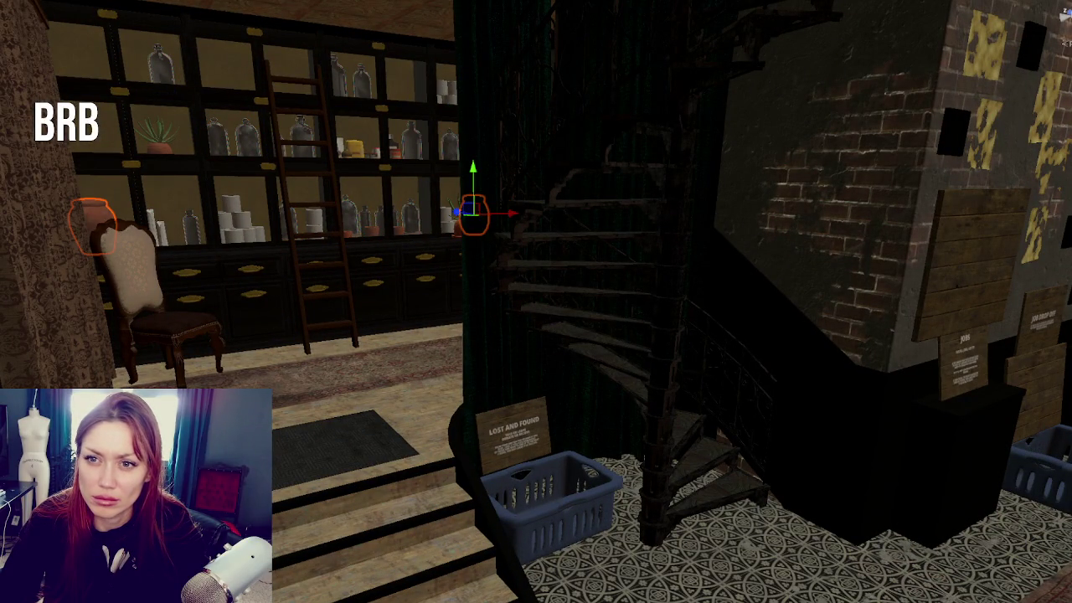
click(604, 277)
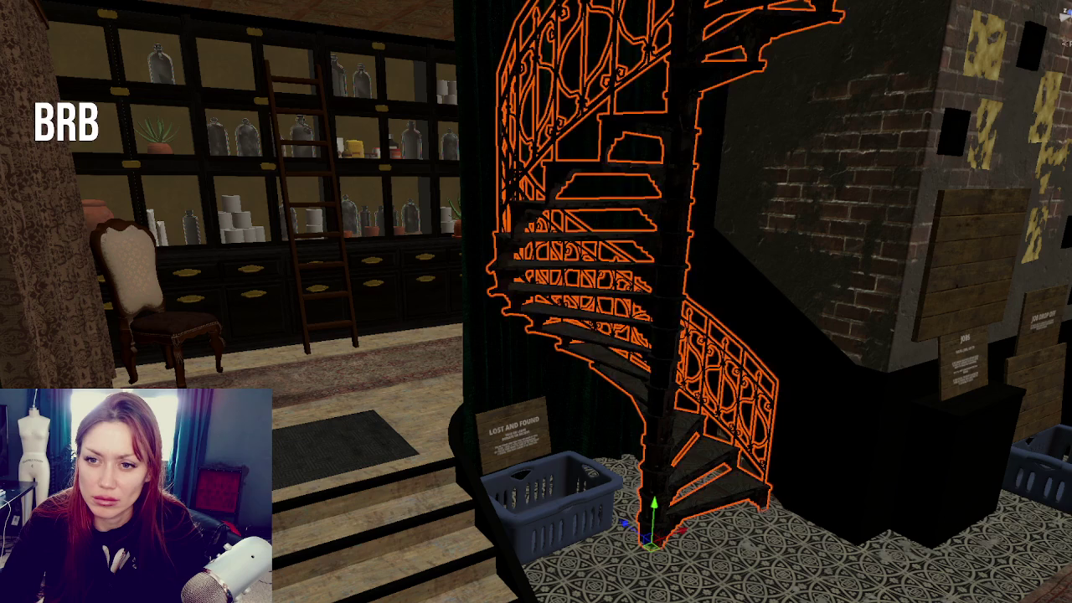
click(519, 34)
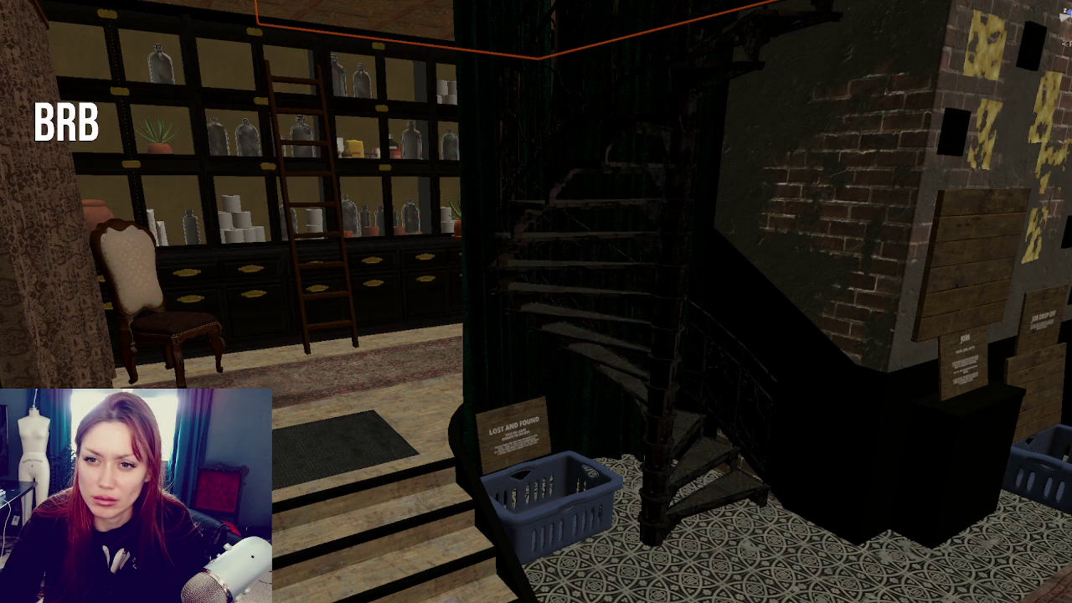
key(ctrl+z)
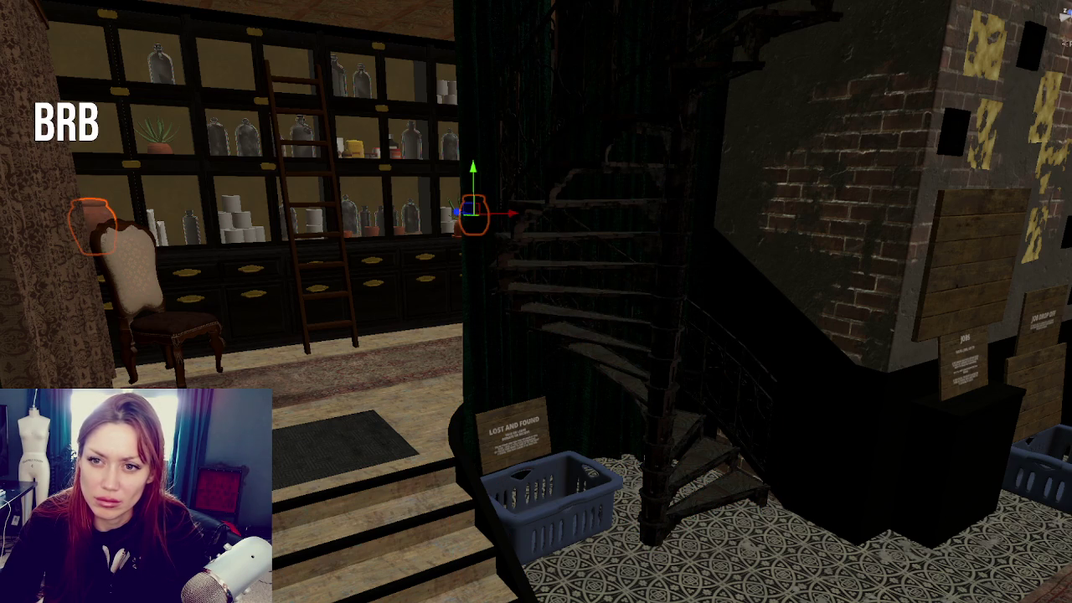
click(251, 251)
key(Delete)
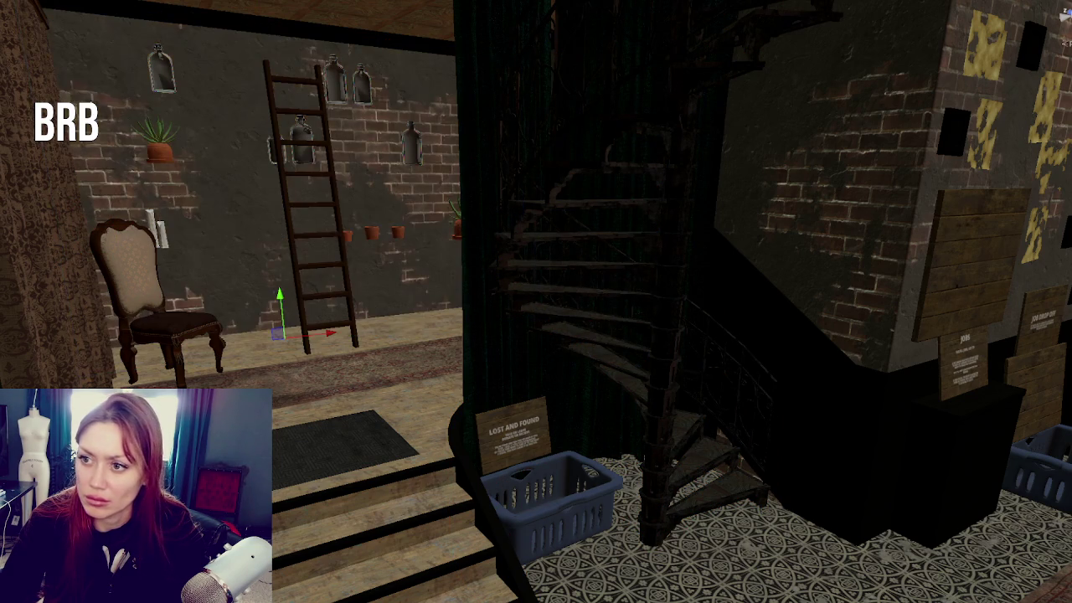
Select the brick-wall potted plant with its leaves, plus the jars, top-left bottle and candles
click(164, 131)
click(166, 127)
click(165, 127)
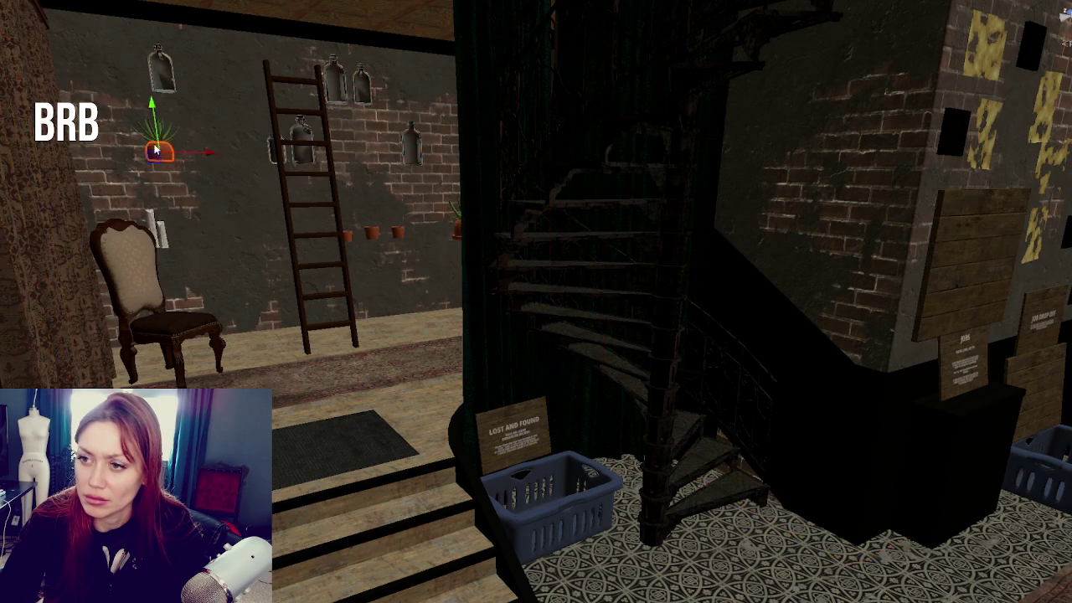
key(f)
scroll(536, 346, down, 10)
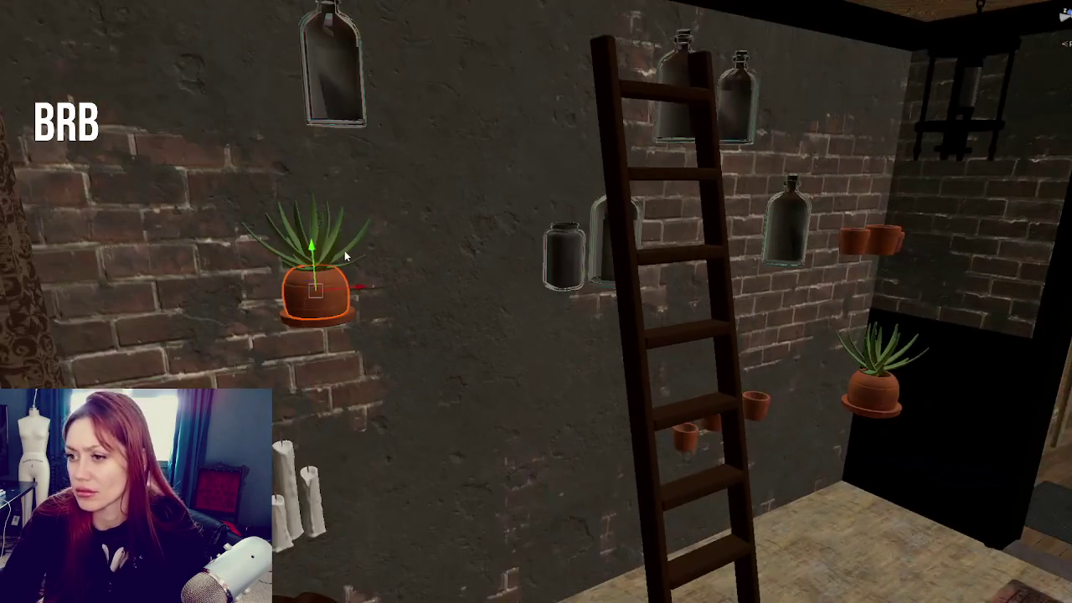
click(329, 304)
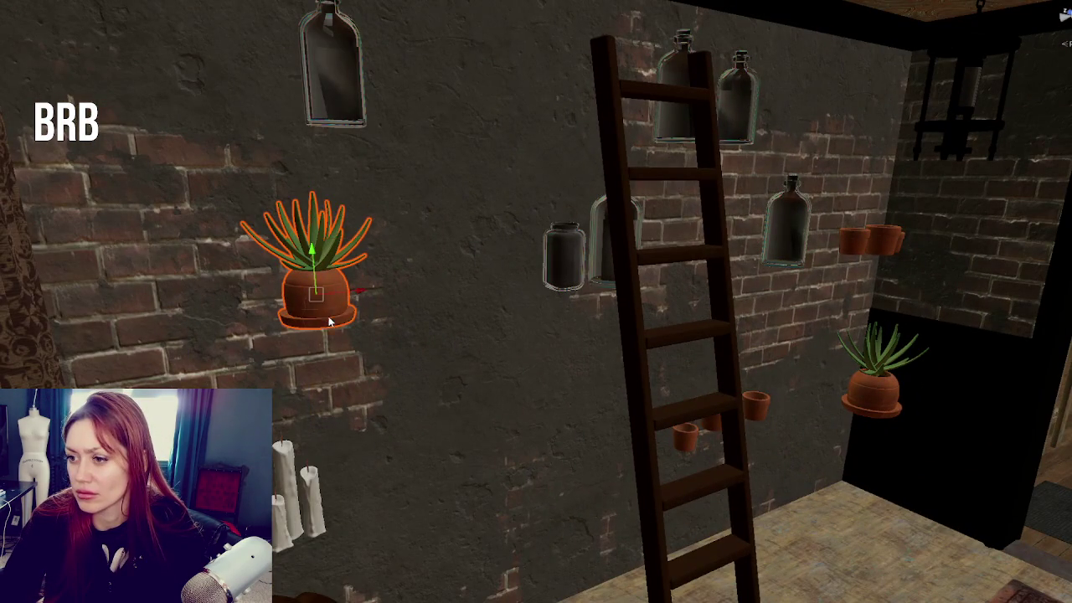
ctrl+click(568, 262)
ctrl+click(335, 111)
ctrl+click(282, 484)
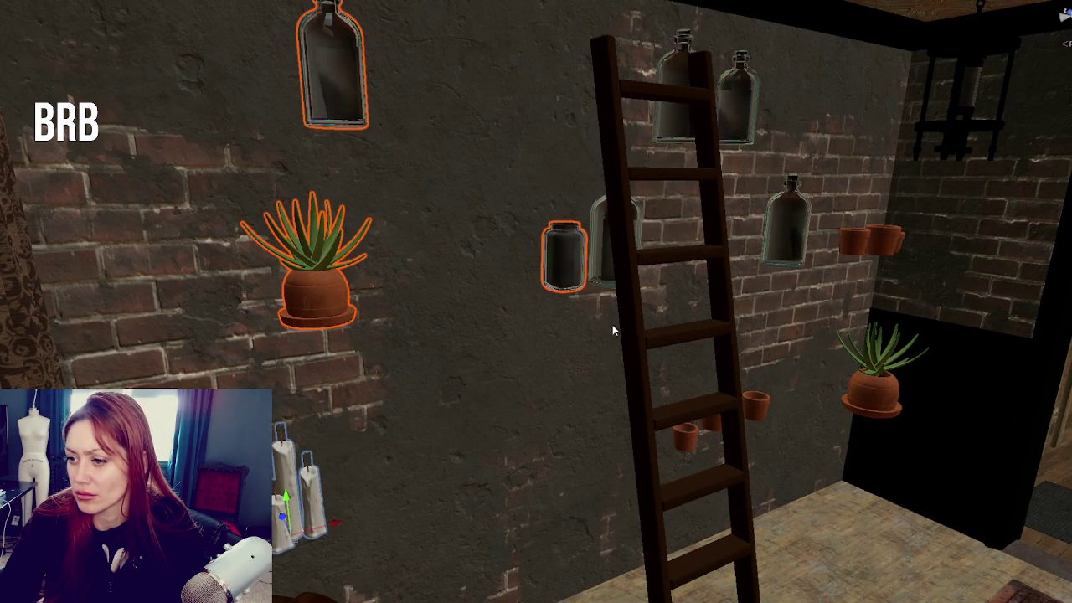
ctrl+click(604, 271)
Add the ladder, remaining bottles, clay pots and aloe to the selection and delete all of them
ctrl+click(696, 85)
ctrl+click(702, 99)
ctrl+click(686, 88)
ctrl+click(725, 107)
ctrl+click(713, 151)
ctrl+click(787, 250)
ctrl+click(872, 241)
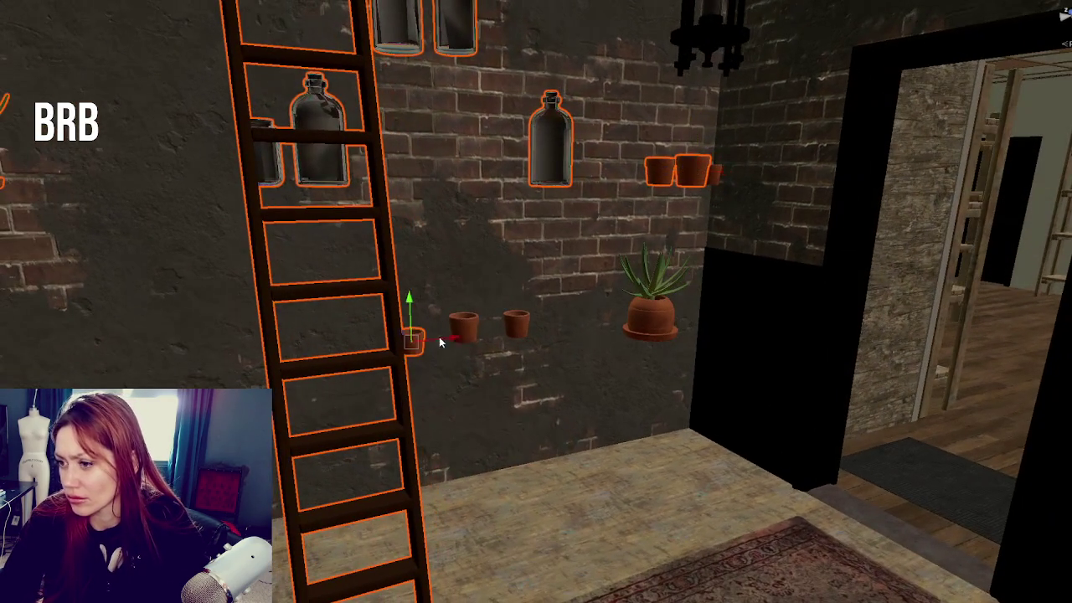
ctrl+click(465, 327)
ctrl+click(517, 325)
ctrl+click(647, 322)
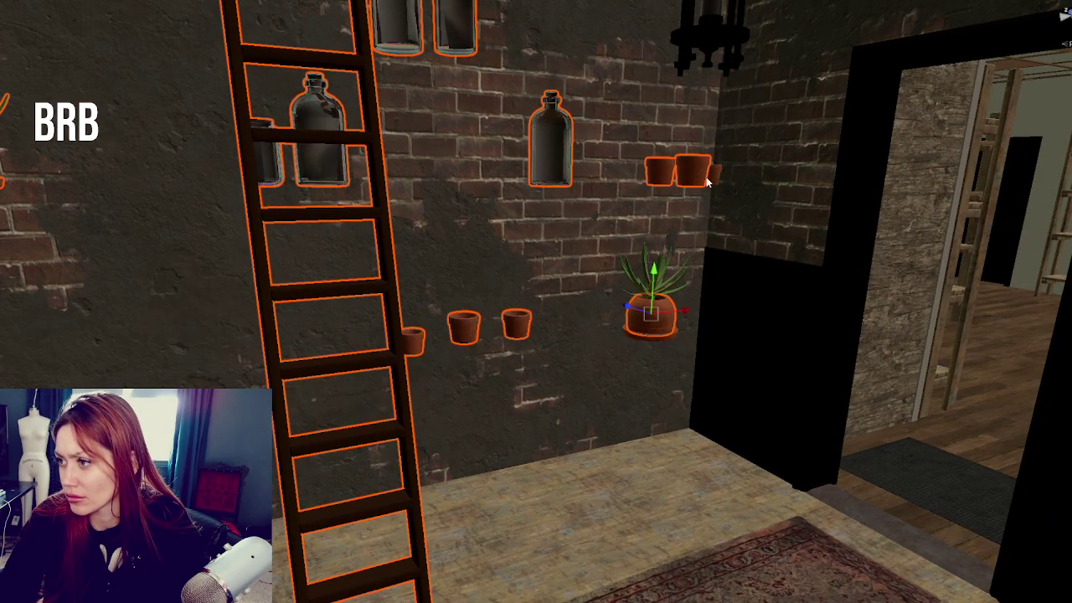
ctrl+click(652, 272)
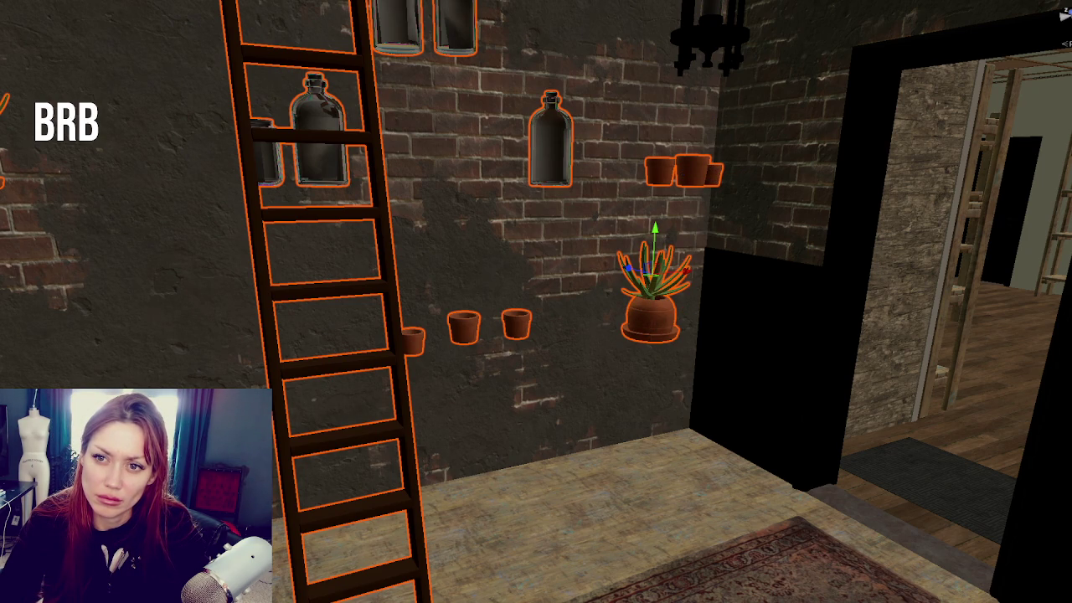
key(Delete)
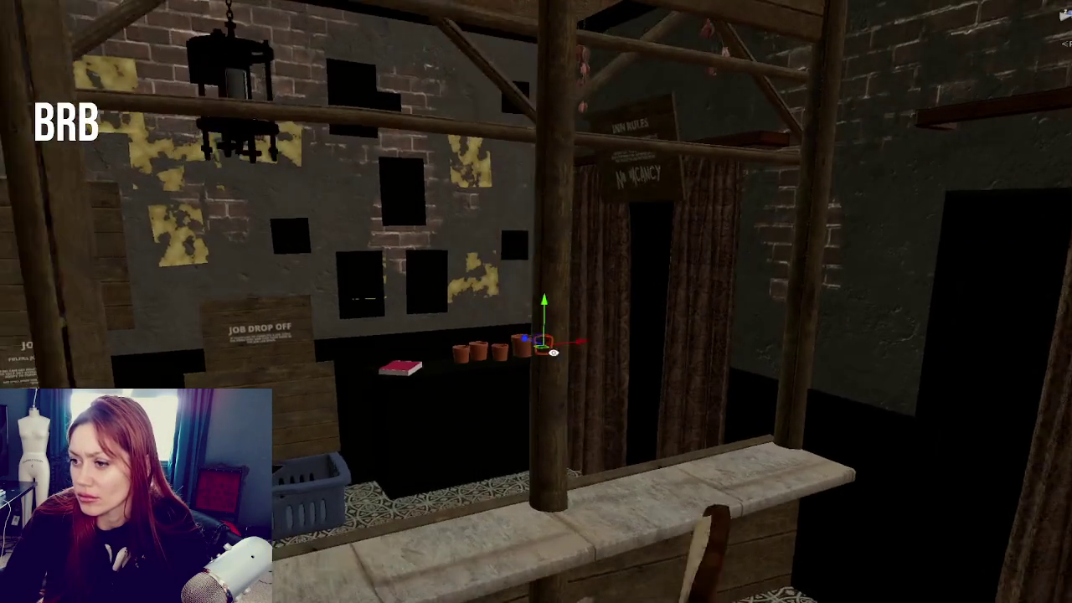
Select the book and the five flower pots on the black counter
click(500, 403)
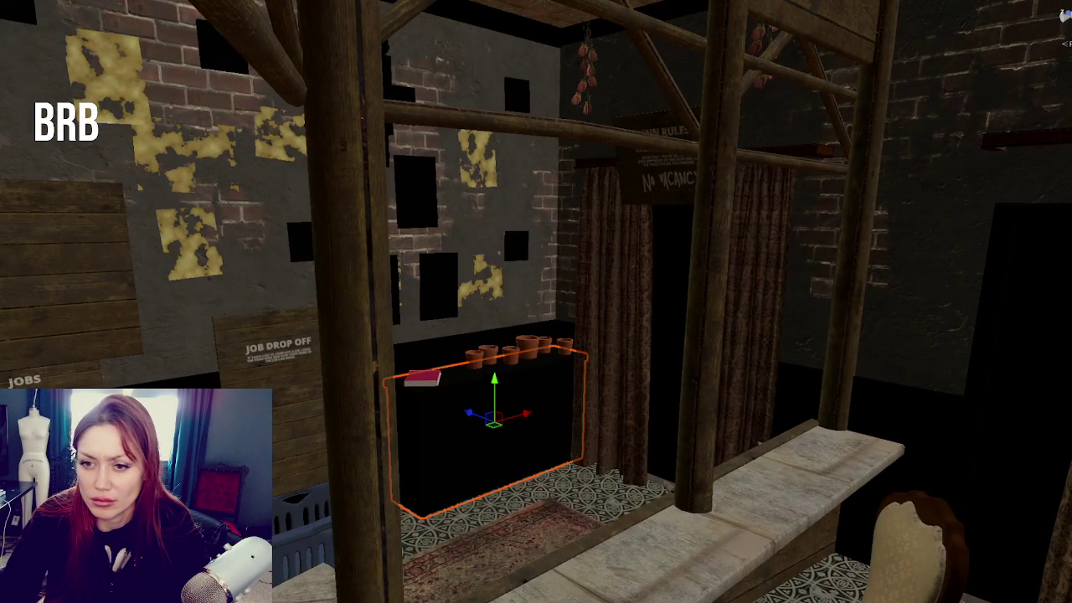
click(503, 363)
shift+click(486, 360)
shift+click(510, 355)
shift+click(526, 348)
shift+click(543, 345)
shift+click(565, 346)
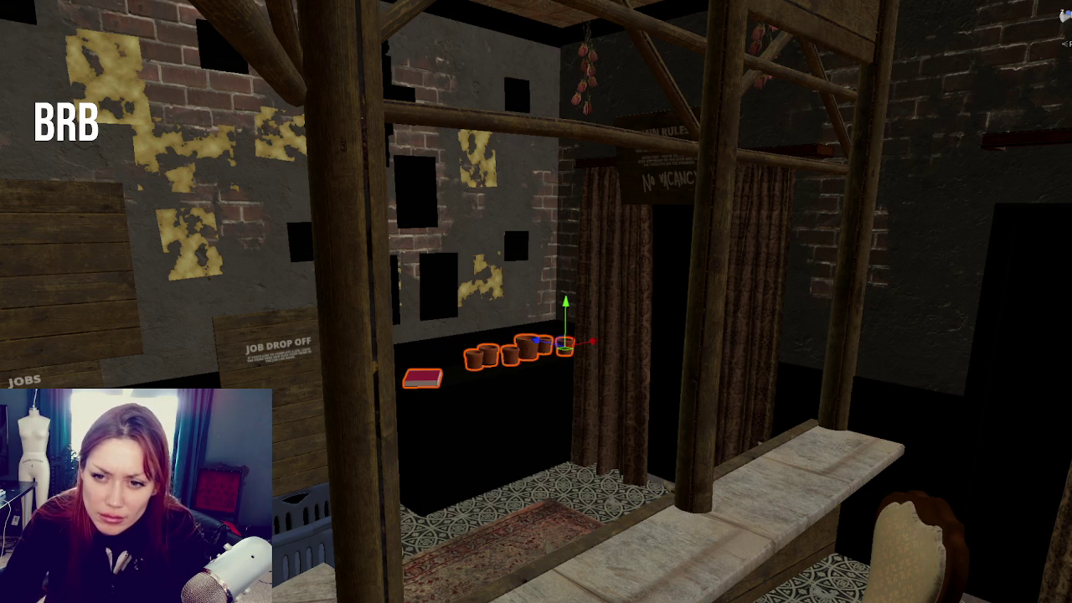
key(shift+d)
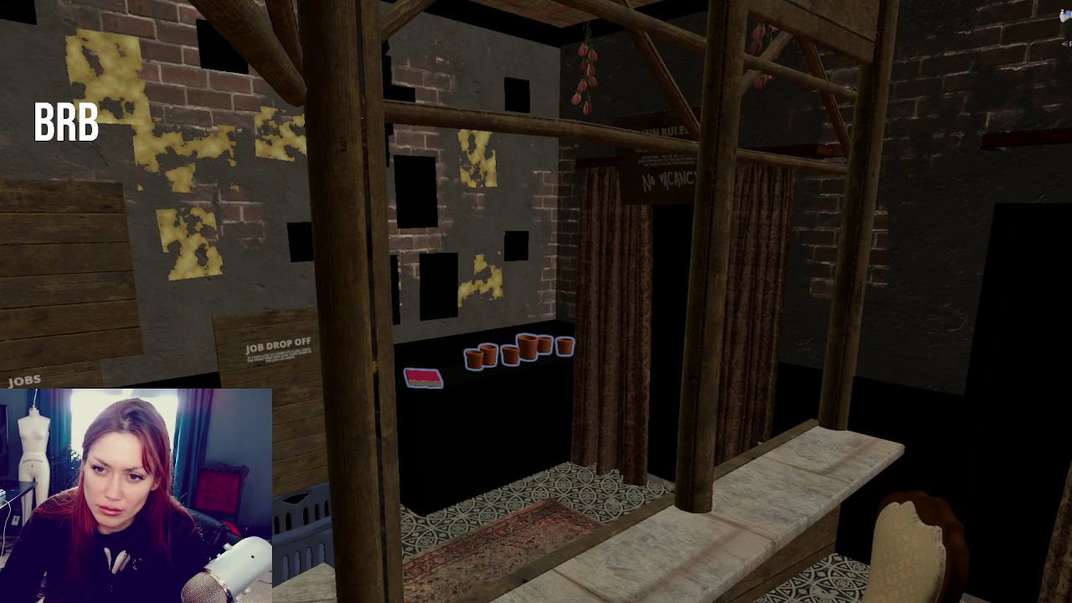
Click between the wooden frame, the black counter and its pots, then clear the selection
click(700, 293)
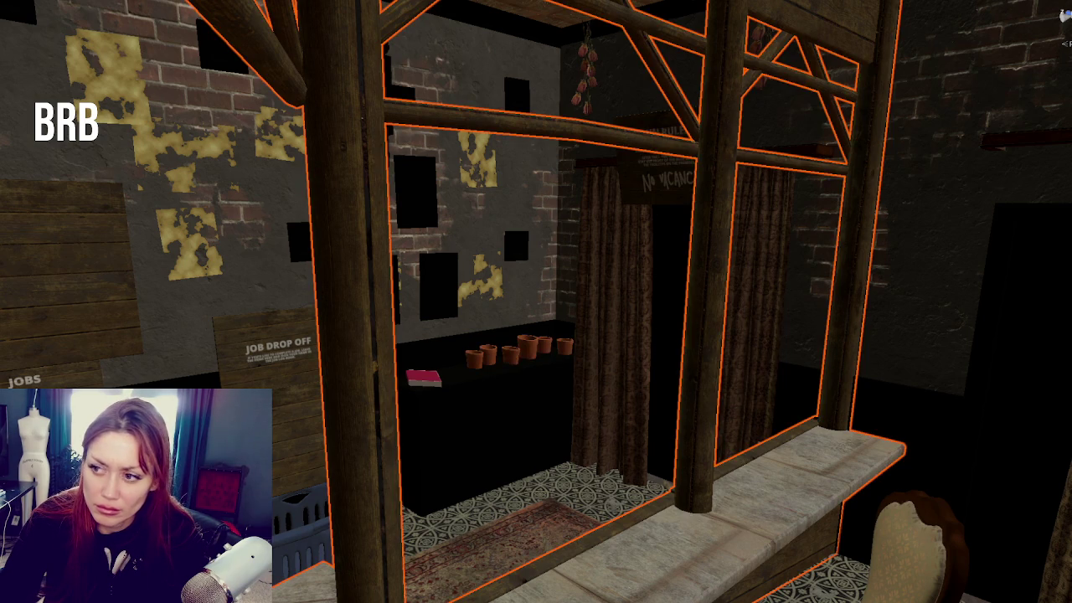
click(434, 450)
click(511, 352)
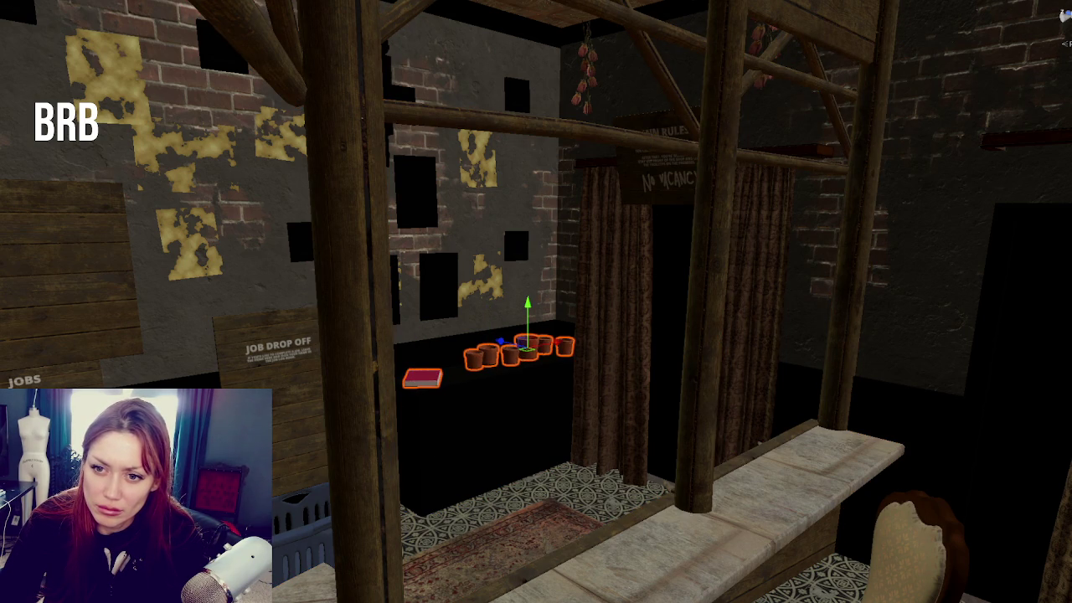
click(444, 444)
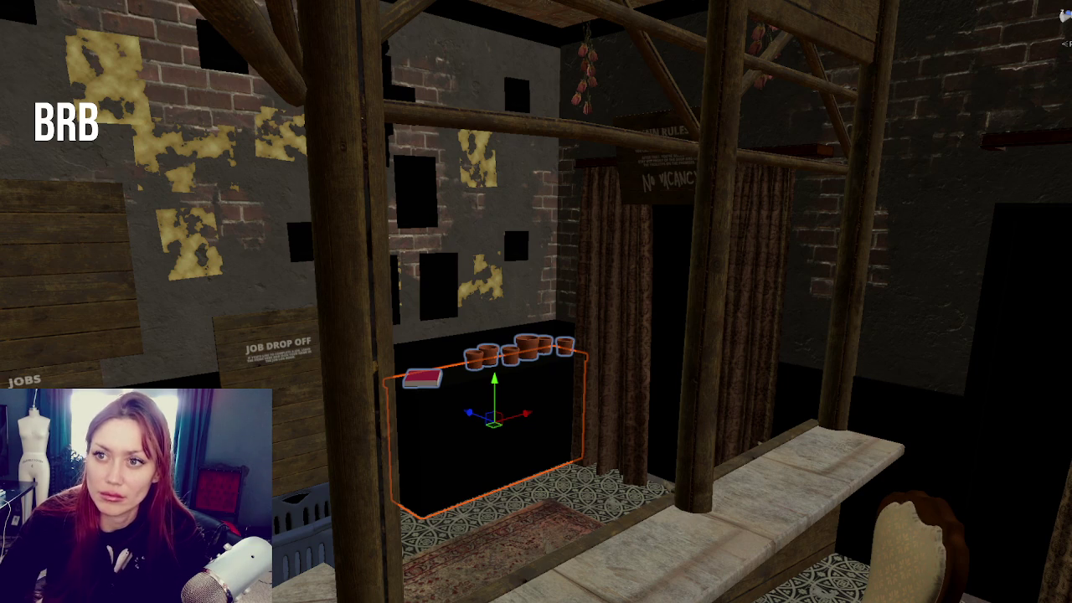
key(Escape)
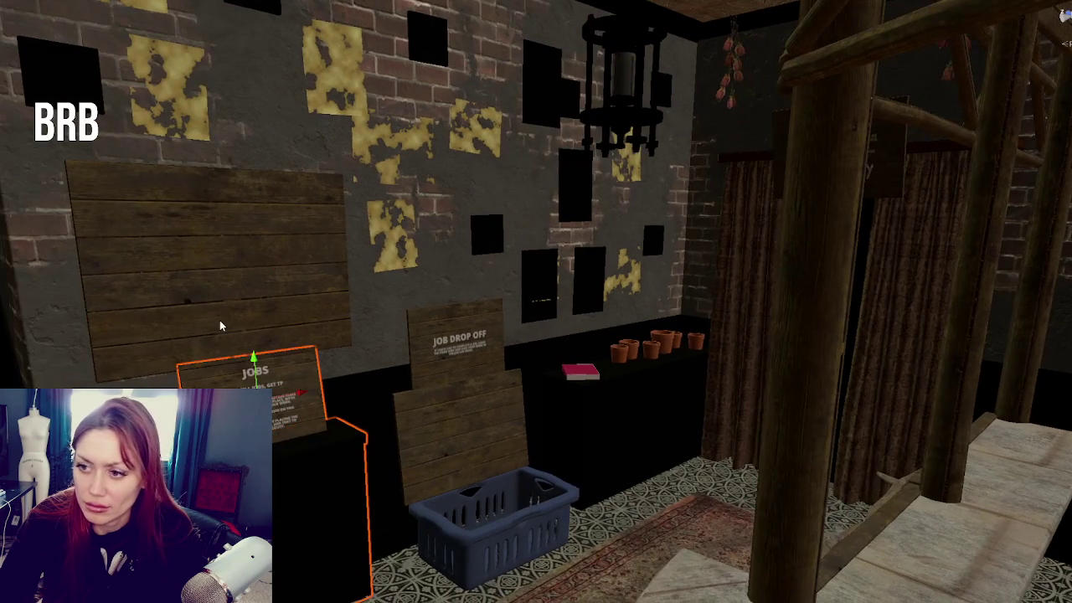
Select the large wooden JOBS board and the small JOBS sign below it
click(220, 320)
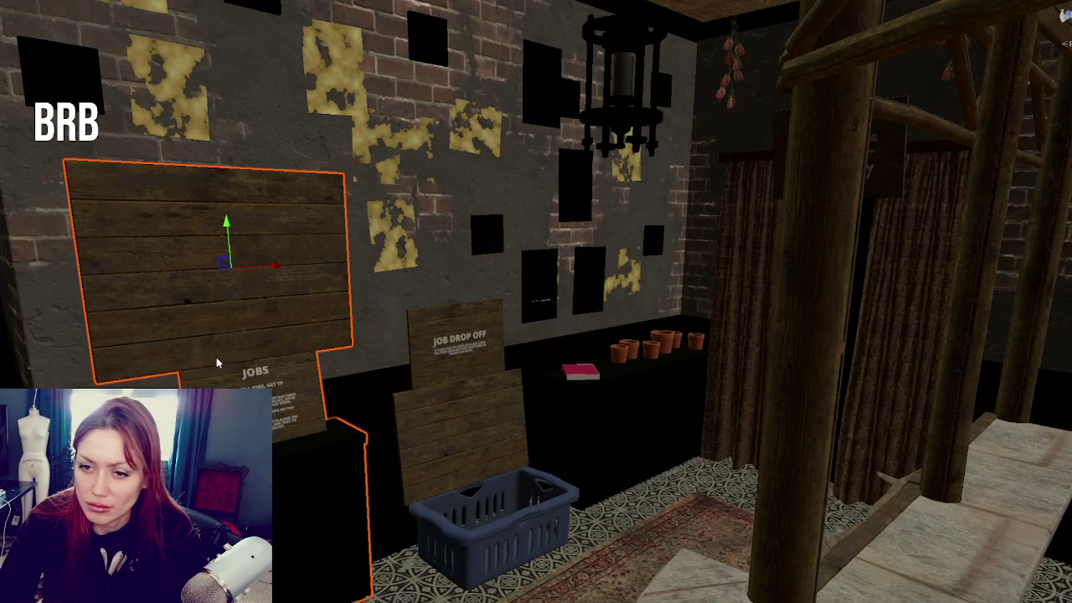
click(85, 295)
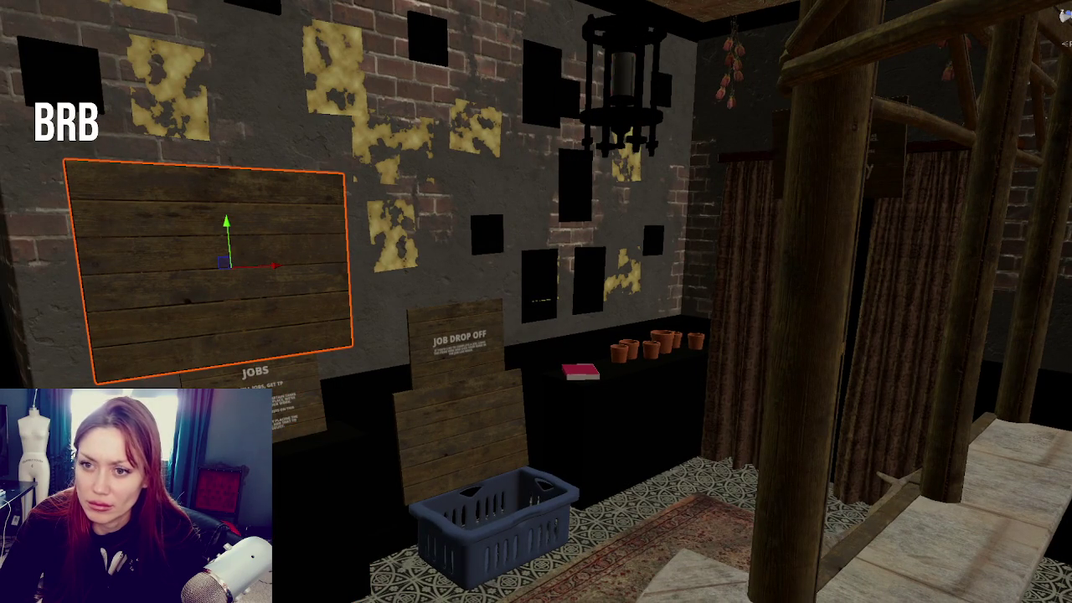
click(251, 377)
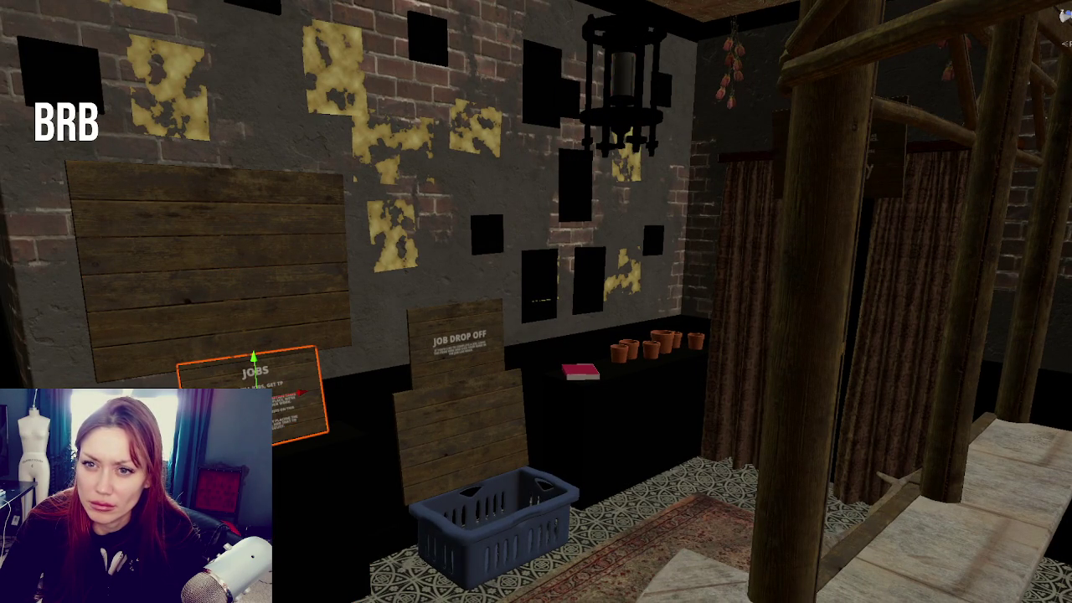
click(210, 268)
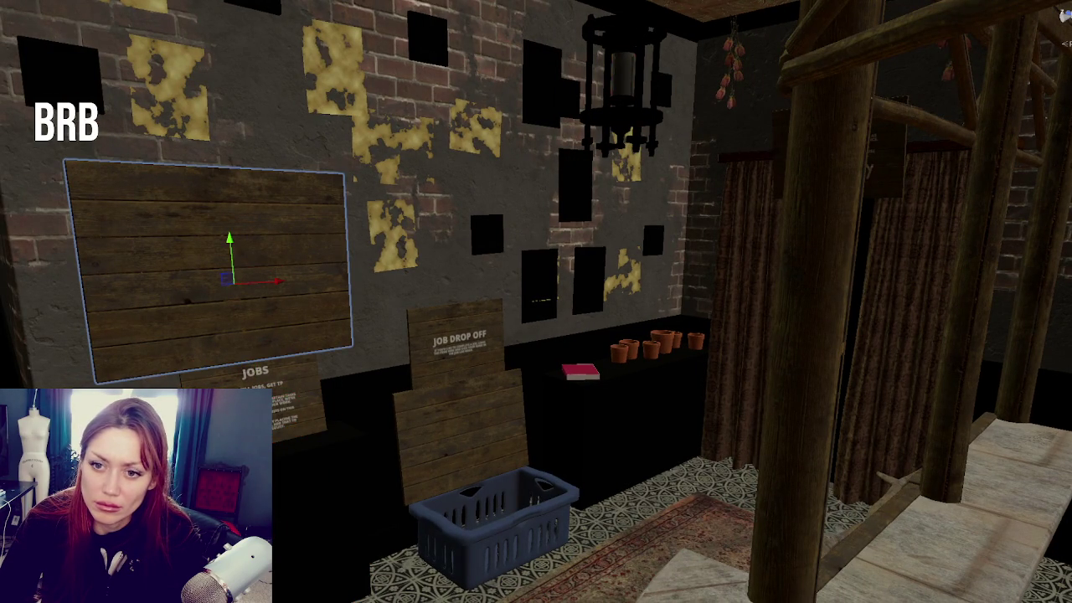
scroll(536, 302, down, 3)
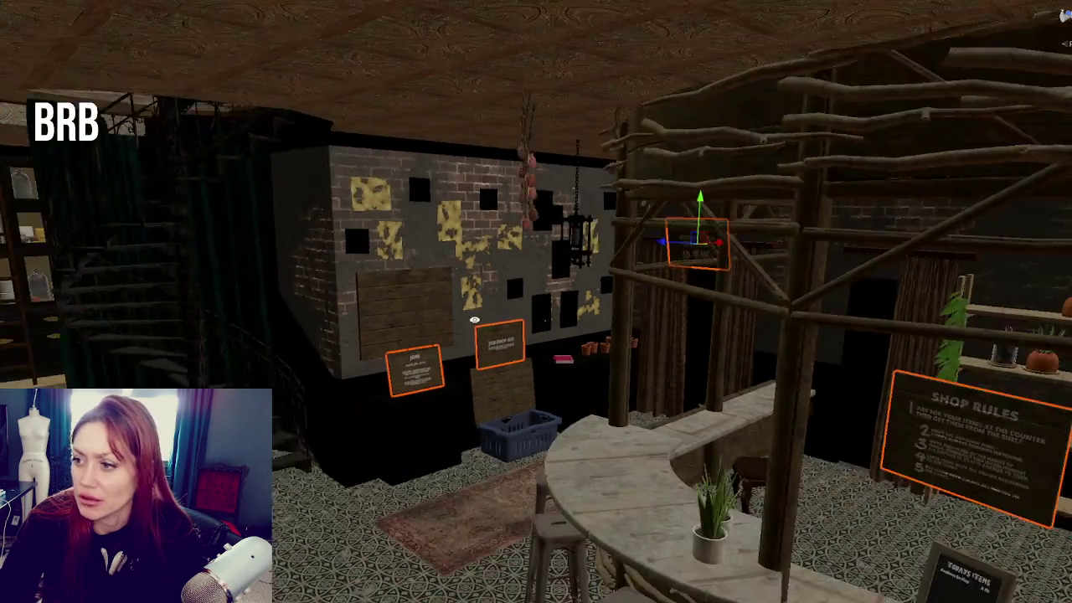
Fly the view out of the shop to the boarded-up cottage in the yard and deselect the signs
mouse_move(474, 319)
mouse_down()
mouse_move(414, 276)
mouse_move(540, 295)
mouse_move(506, 293)
mouse_up()
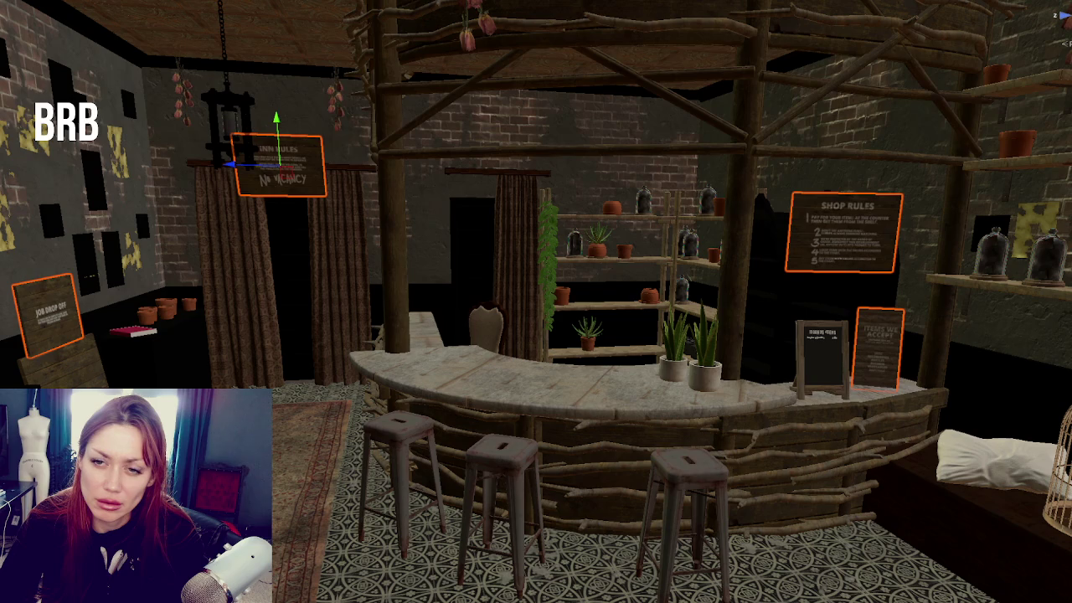
key(Escape)
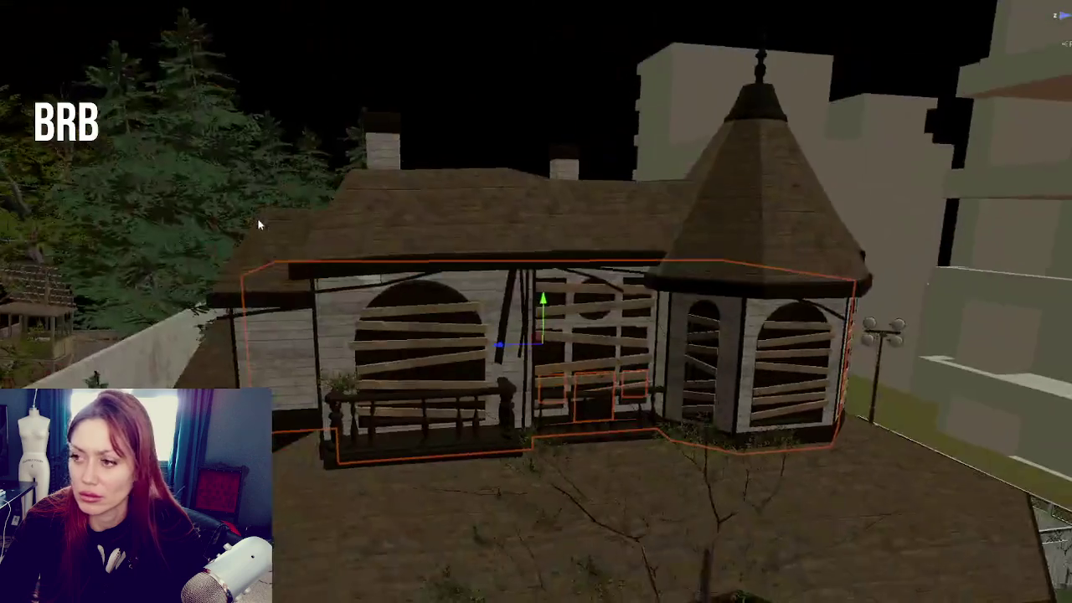
Select and delete the stray spiral staircase standing in front of the boarded-up house
click(513, 436)
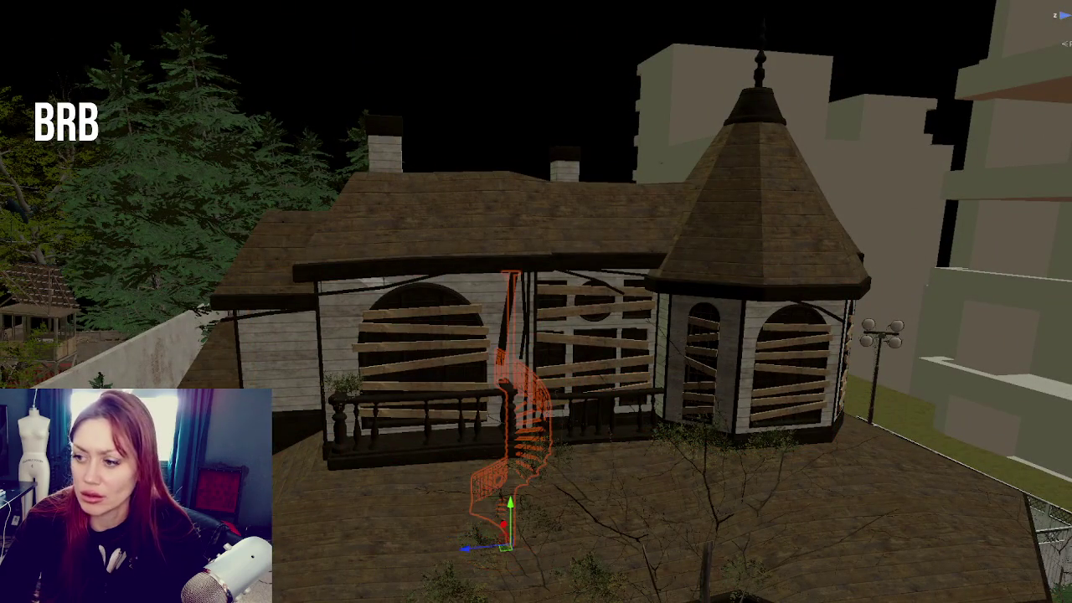
key(ctrl+z)
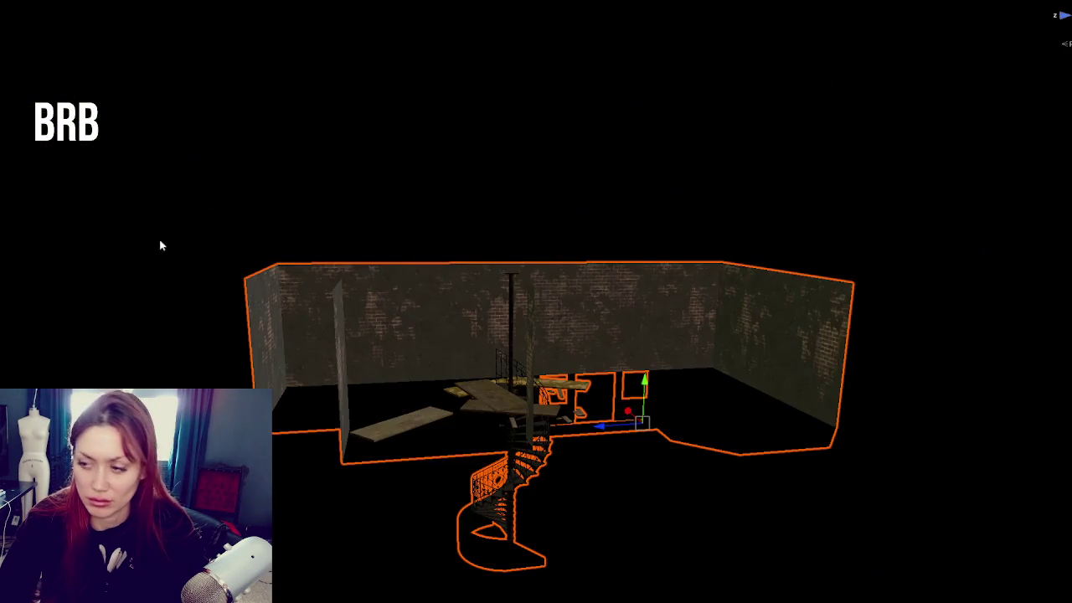
mouse_move(298, 276)
mouse_down()
mouse_move(491, 328)
mouse_move(534, 206)
mouse_move(611, 330)
mouse_move(496, 332)
mouse_up()
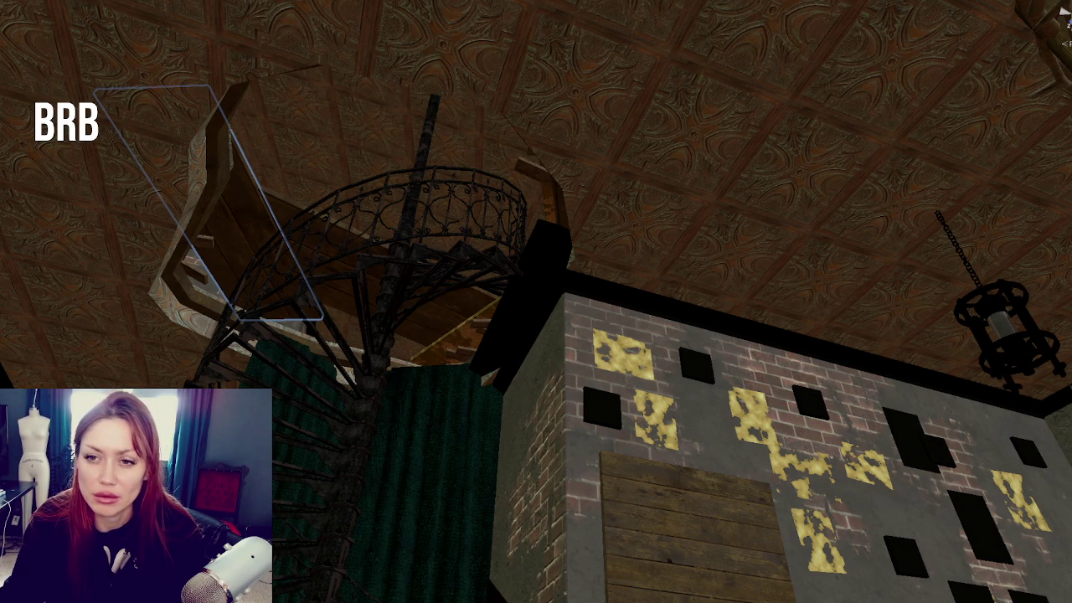
click(377, 281)
click(377, 281)
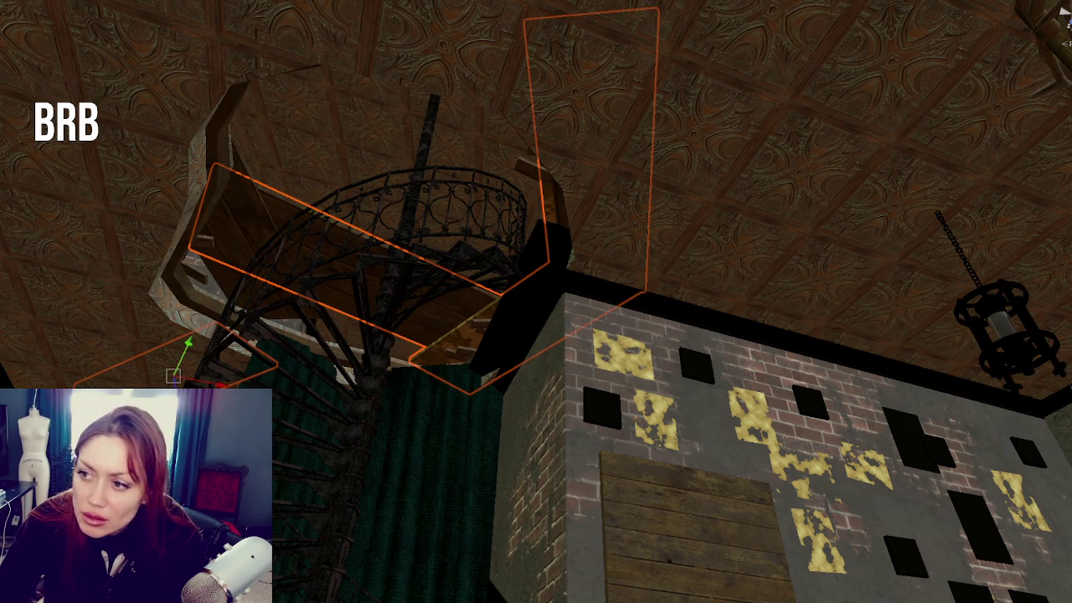
click(377, 280)
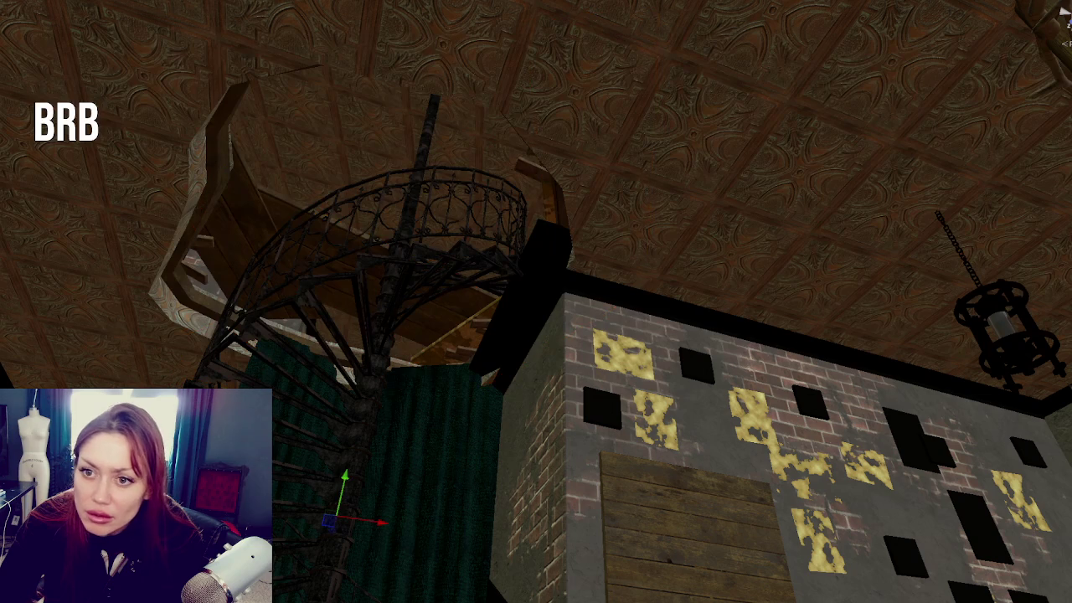
click(377, 281)
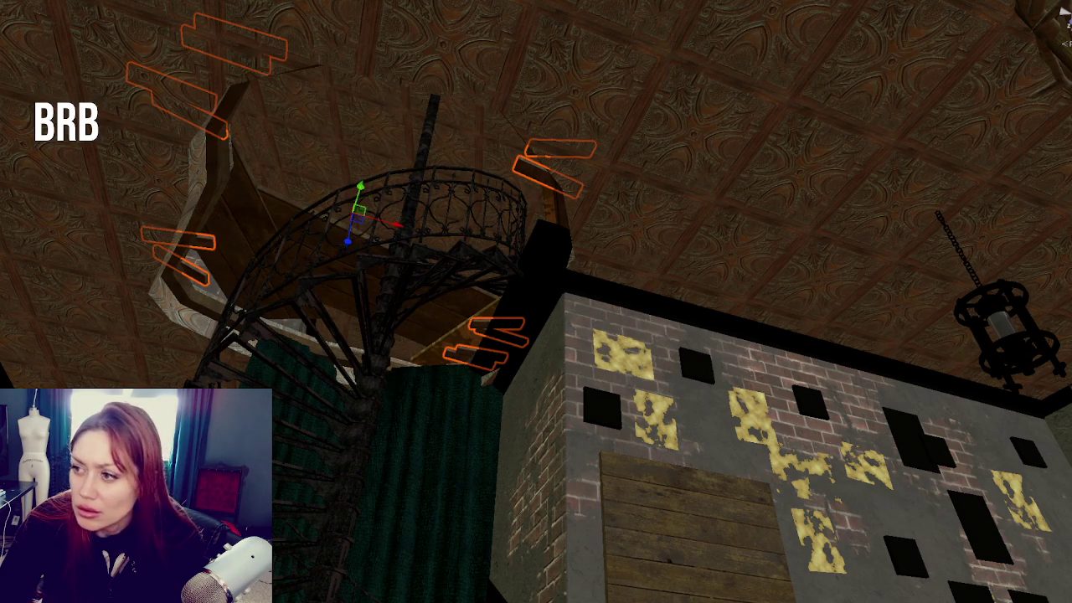
click(377, 281)
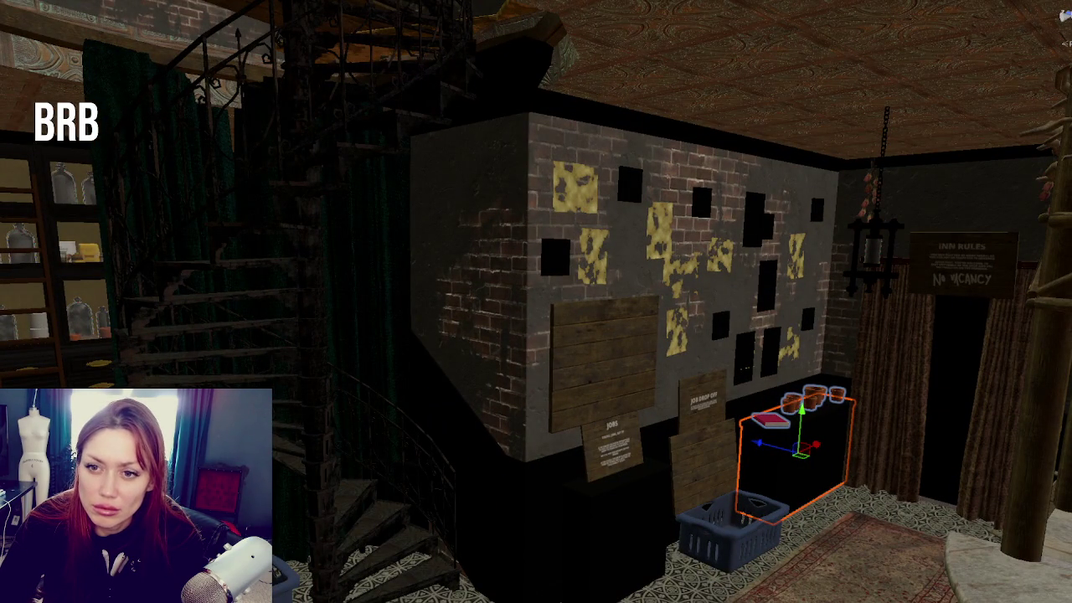
shift+click(614, 528)
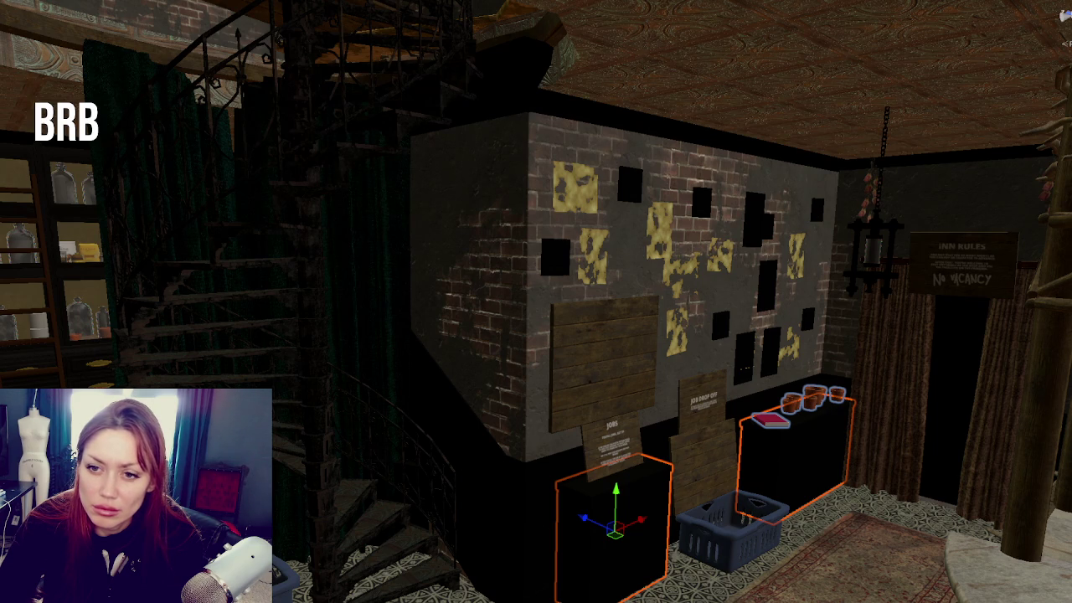
click(332, 318)
shift+click(585, 273)
shift+click(955, 394)
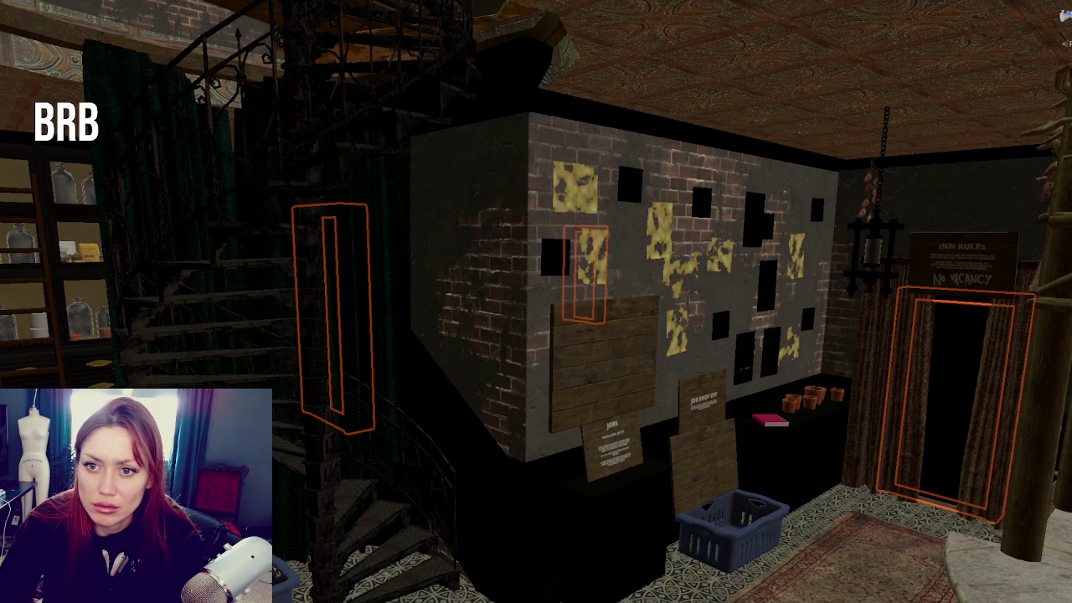
key(Escape)
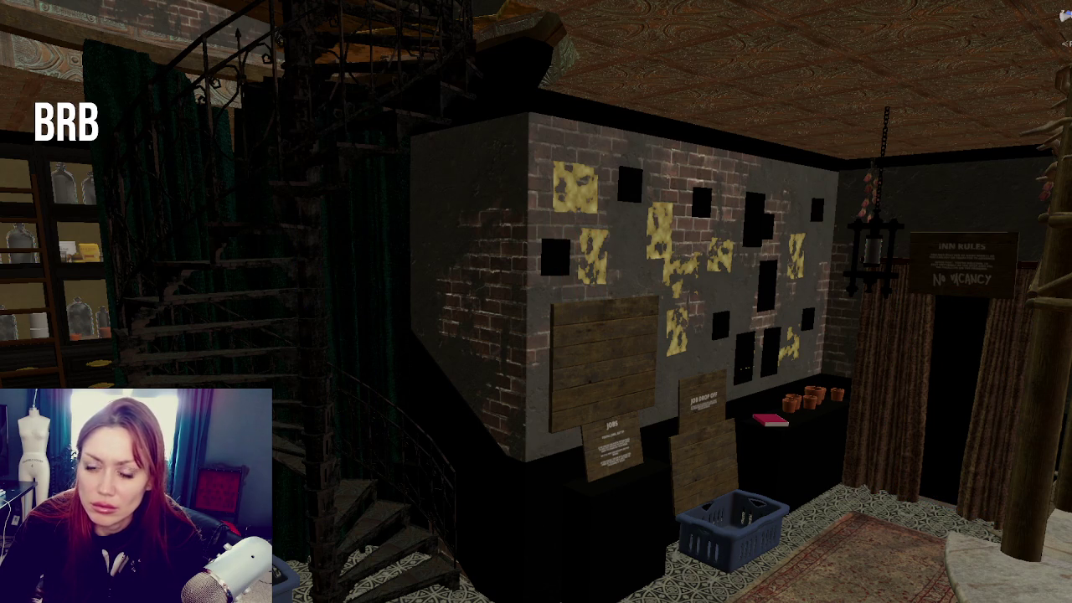
click(955, 402)
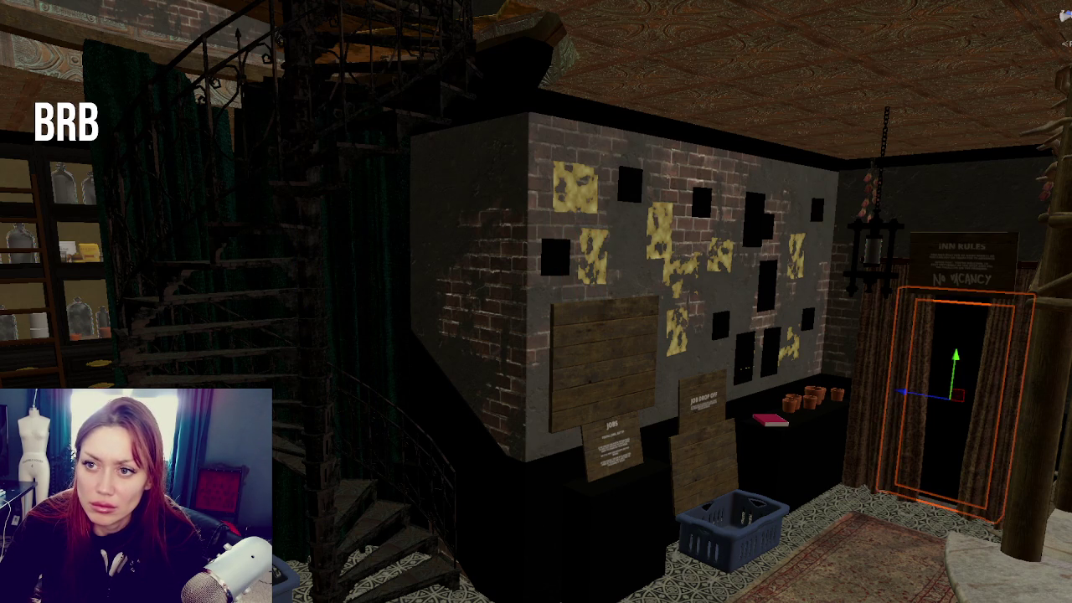
click(578, 272)
click(330, 318)
key(Escape)
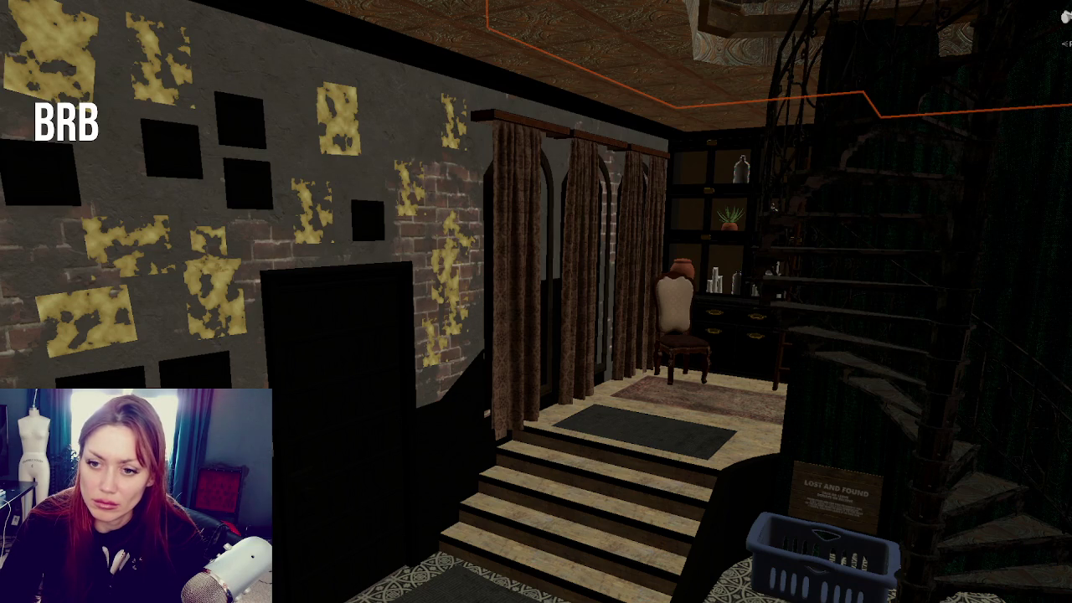
mouse_move(311, 271)
mouse_down()
mouse_move(713, 293)
mouse_move(497, 228)
mouse_up()
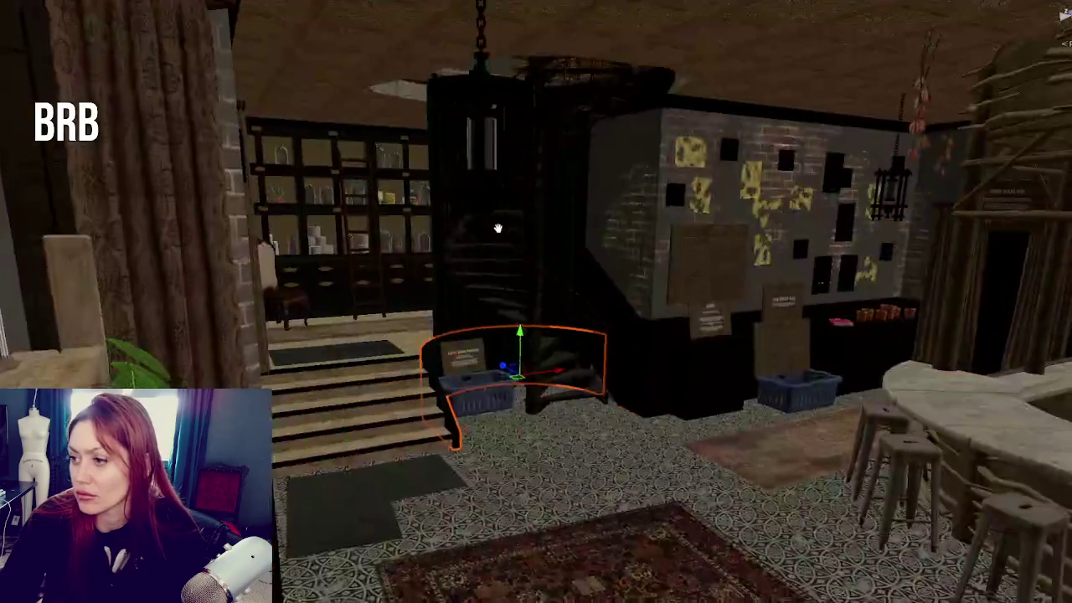
key(Escape)
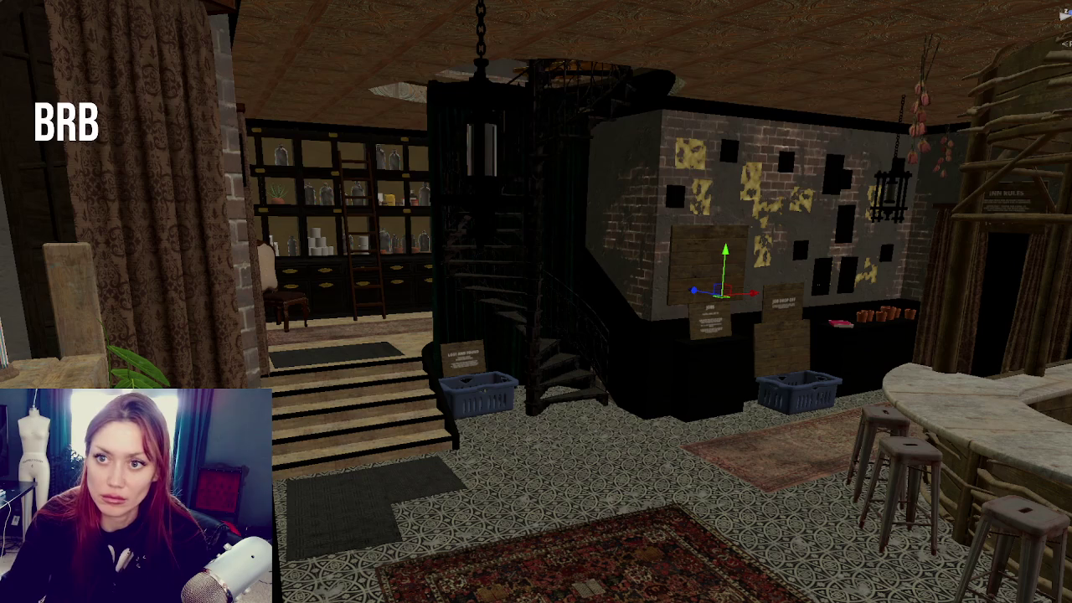
click(545, 361)
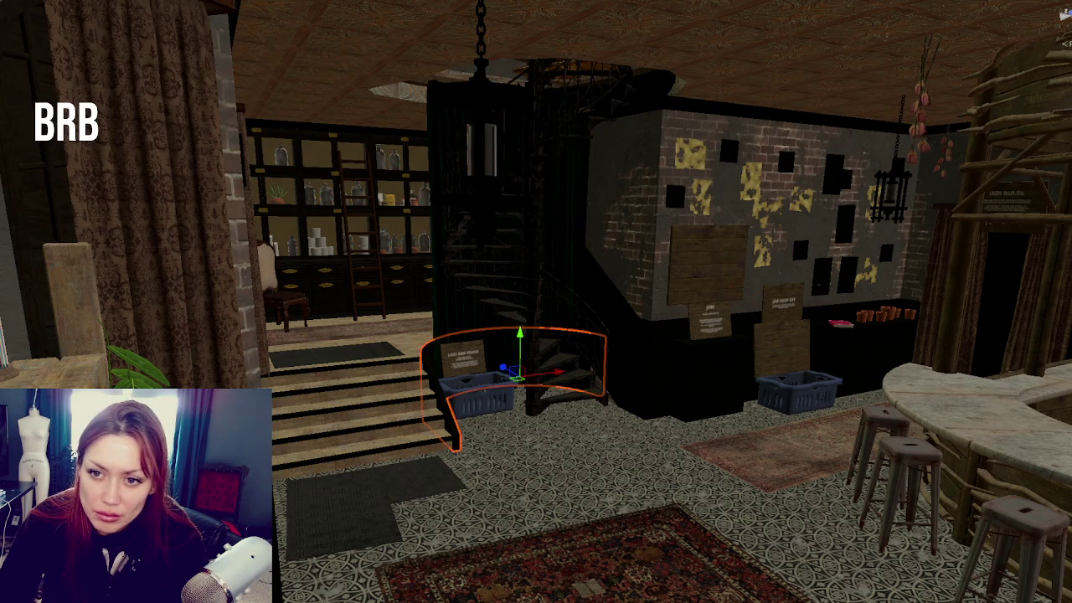
click(536, 50)
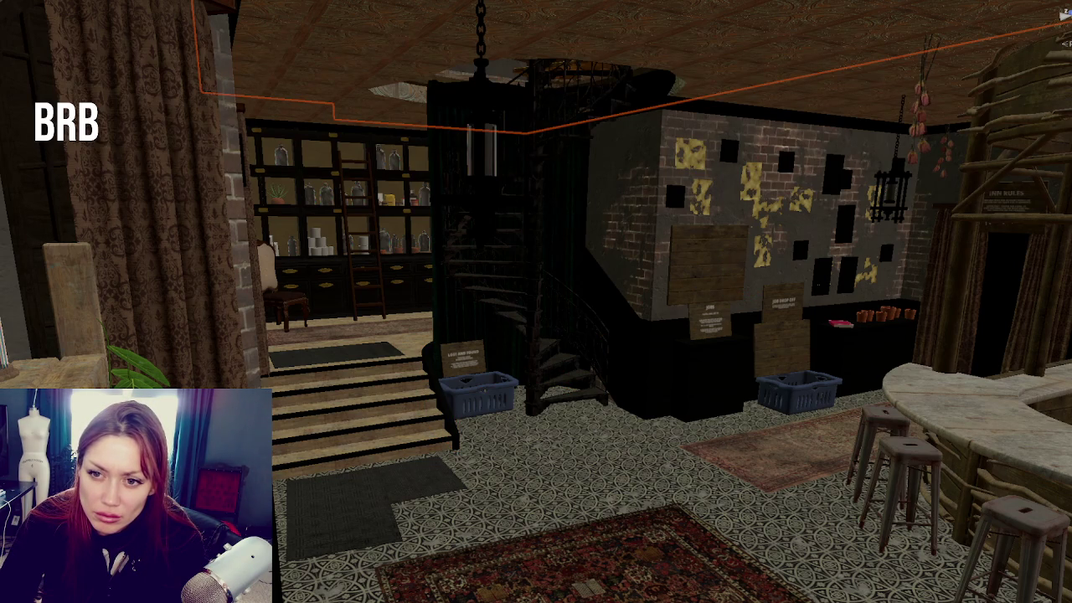
click(545, 360)
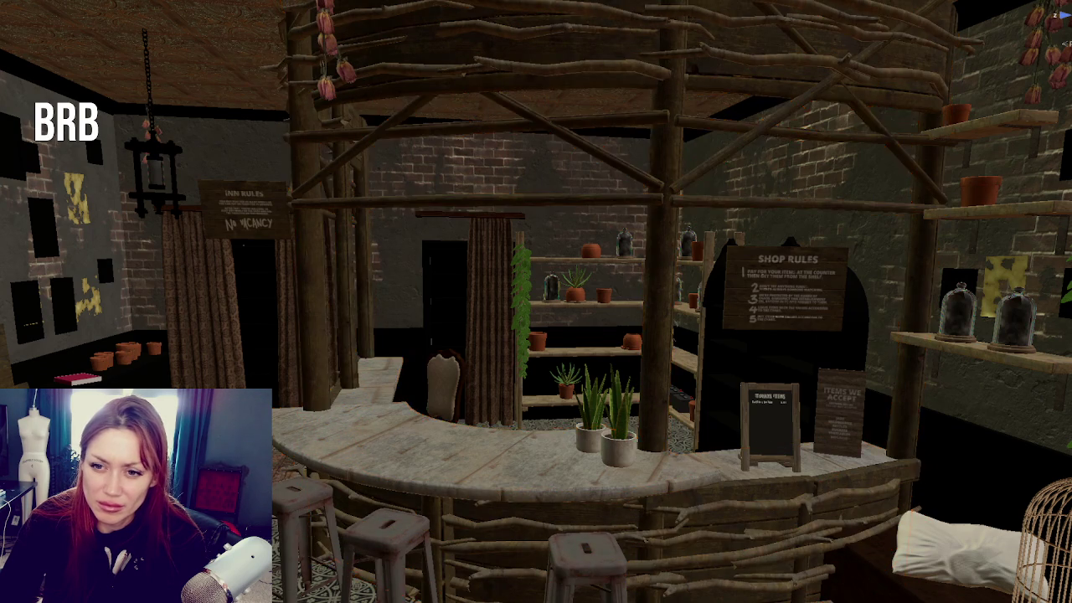
key(f)
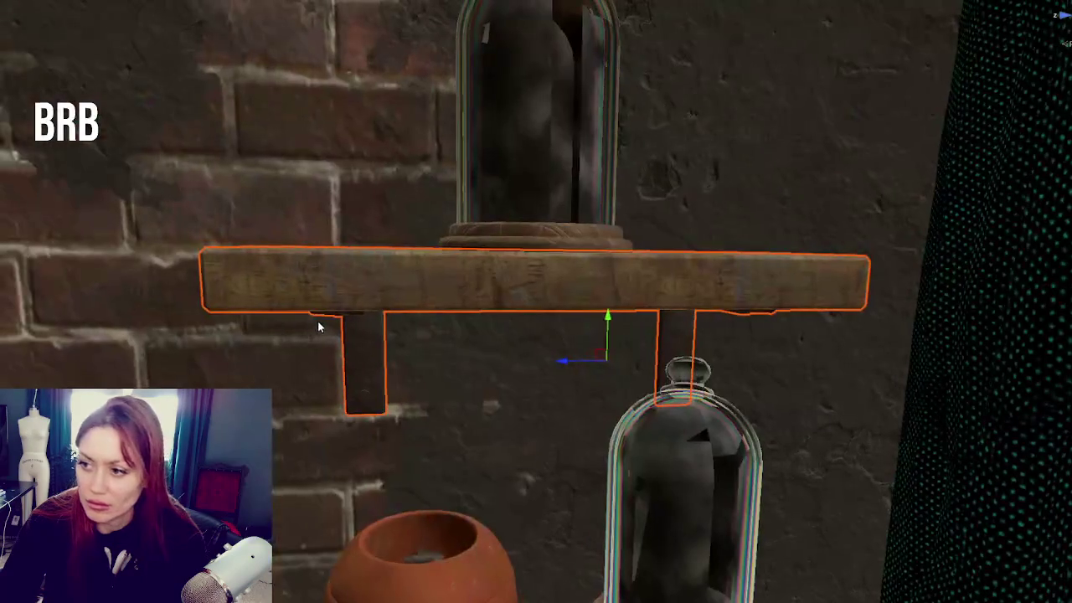
click(592, 180)
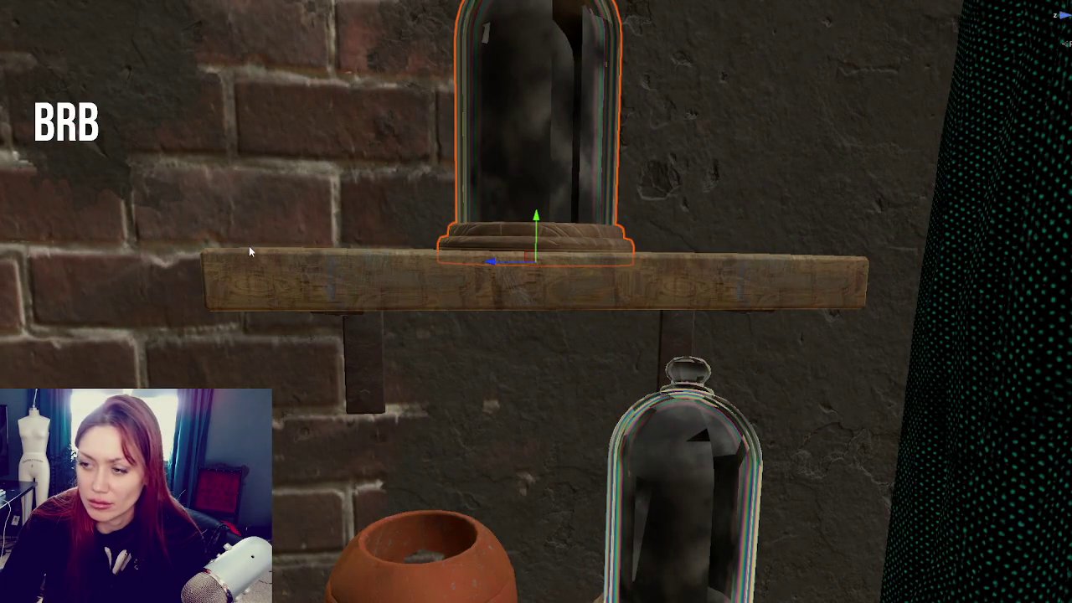
click(324, 258)
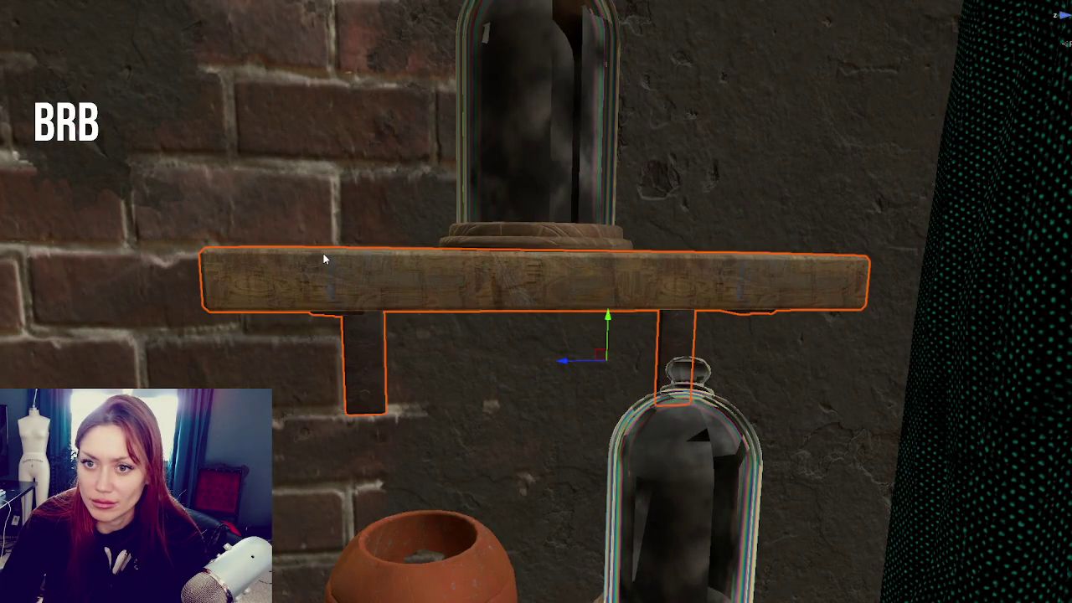
click(488, 167)
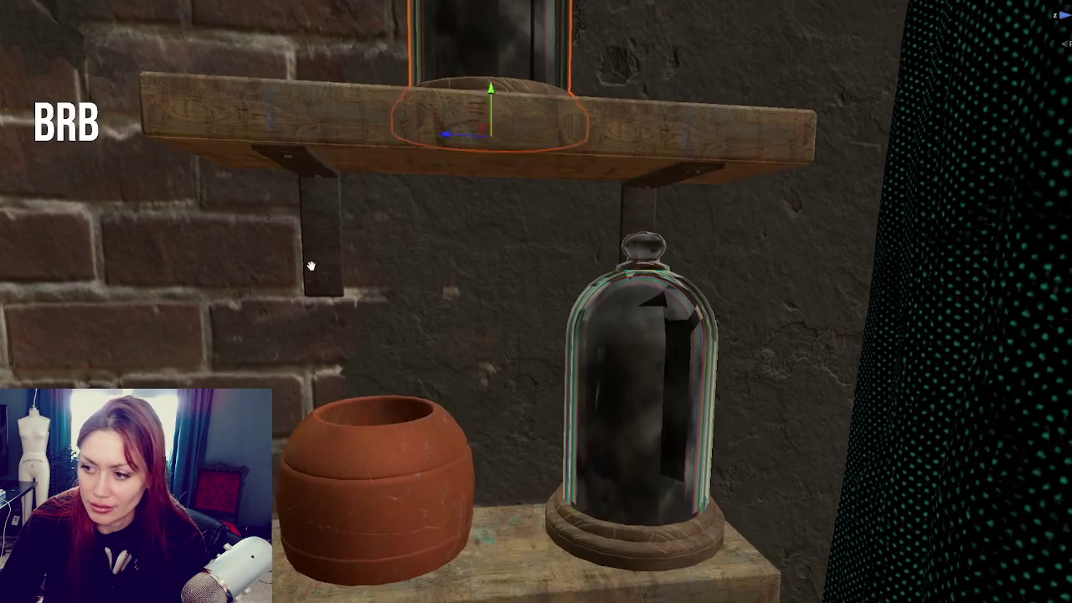
click(343, 380)
shift+click(590, 333)
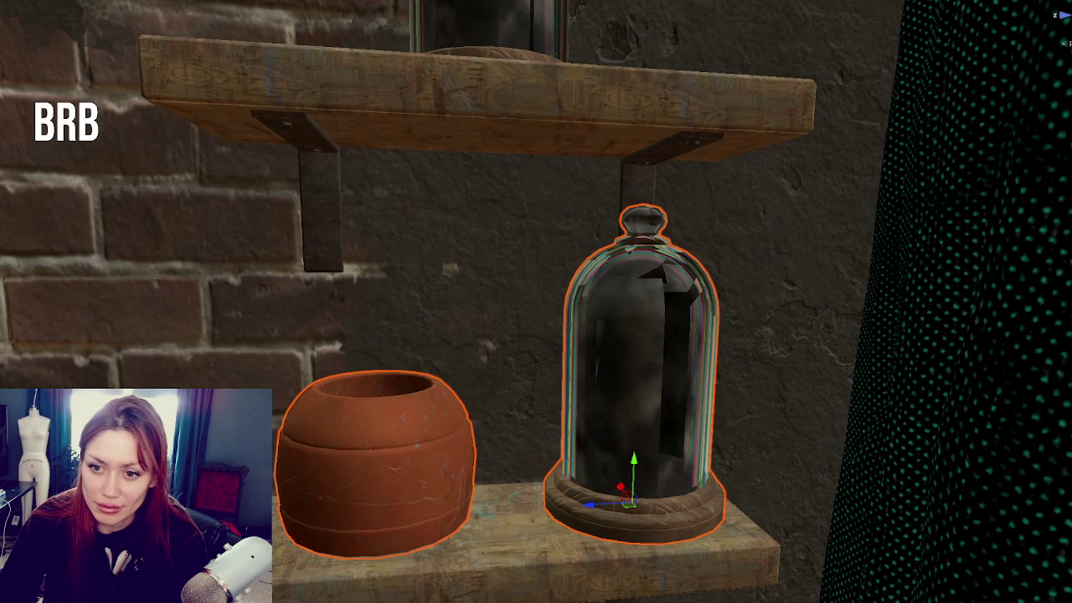
click(377, 444)
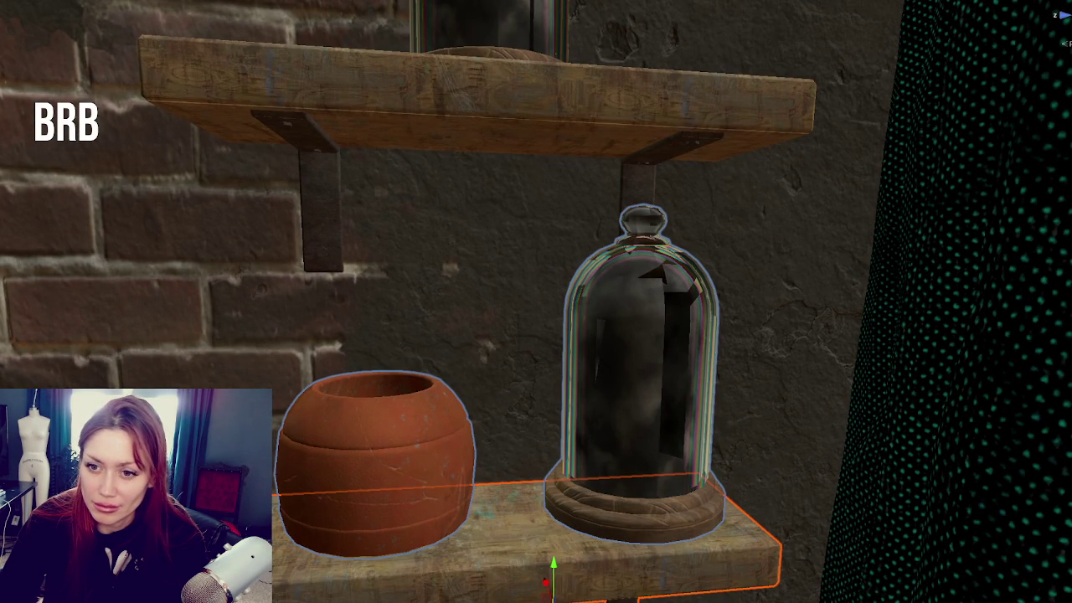
shift+click(469, 125)
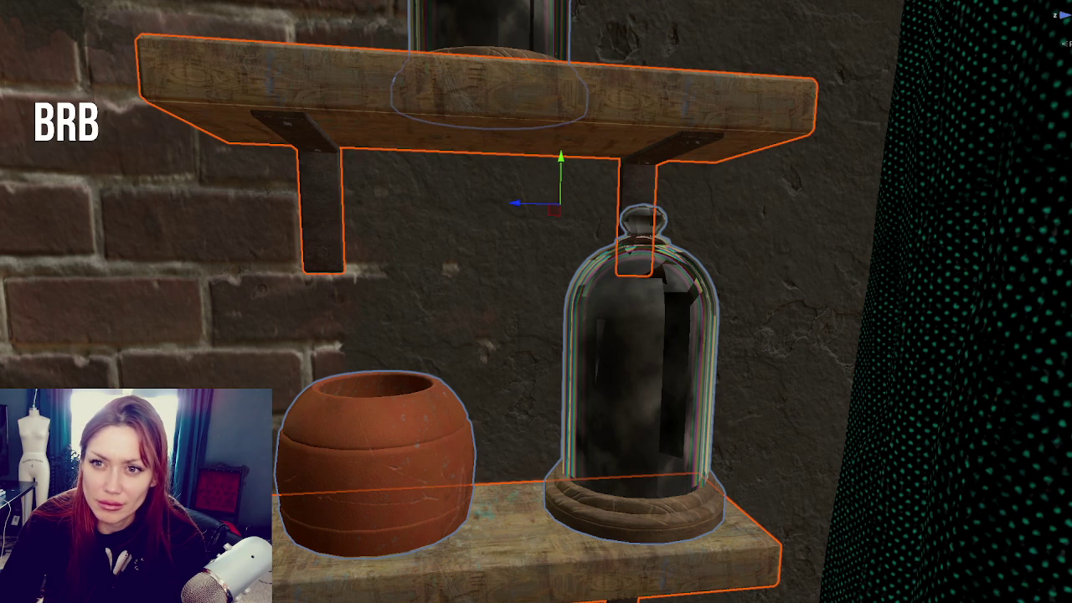
key(z)
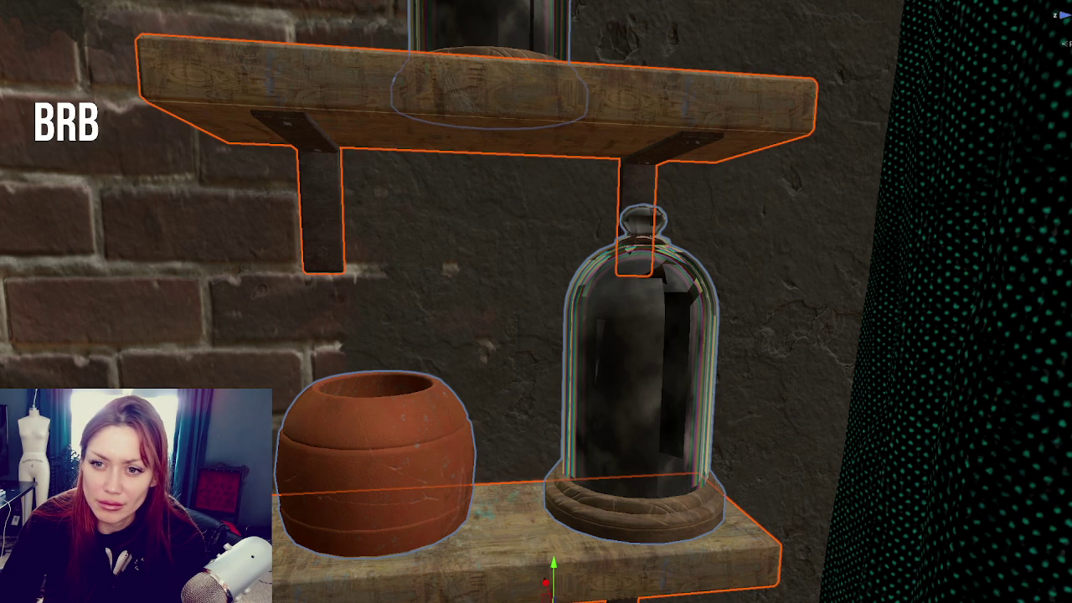
key(ctrl+shift+d)
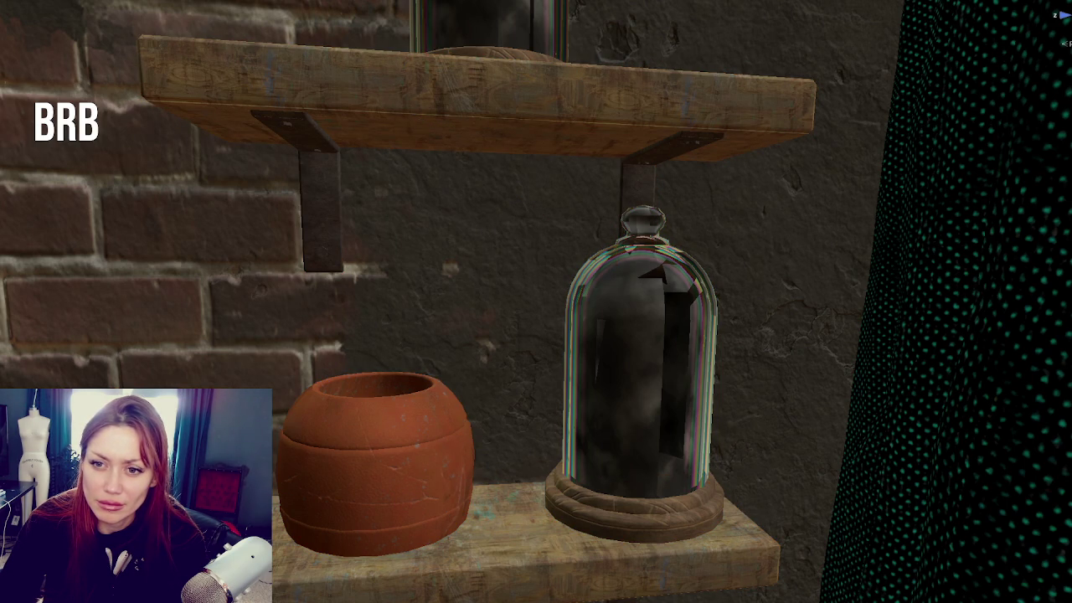
click(469, 126)
shift+click(511, 528)
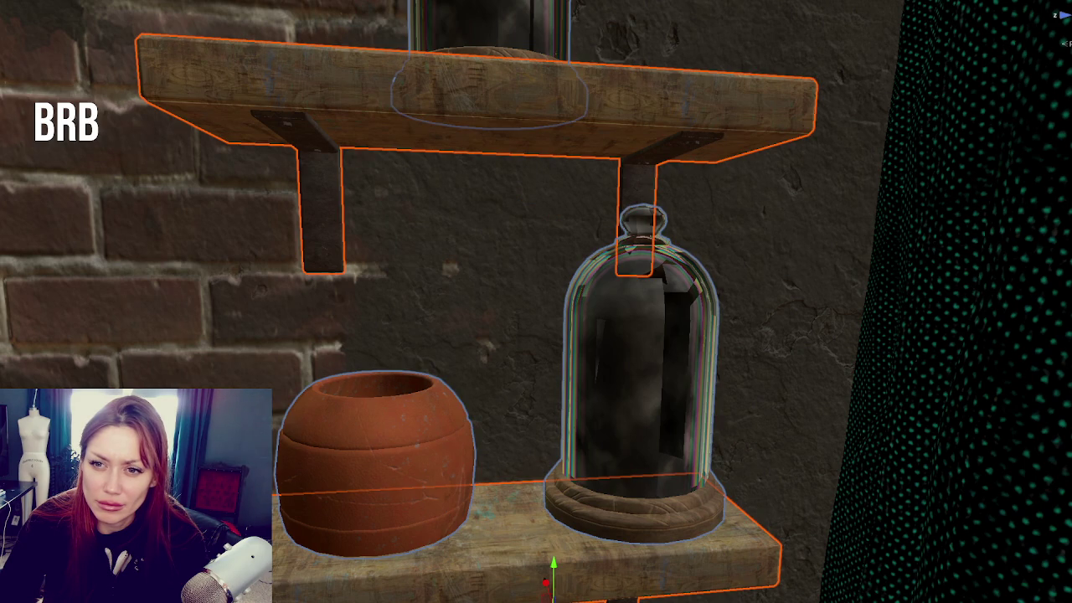
key(z)
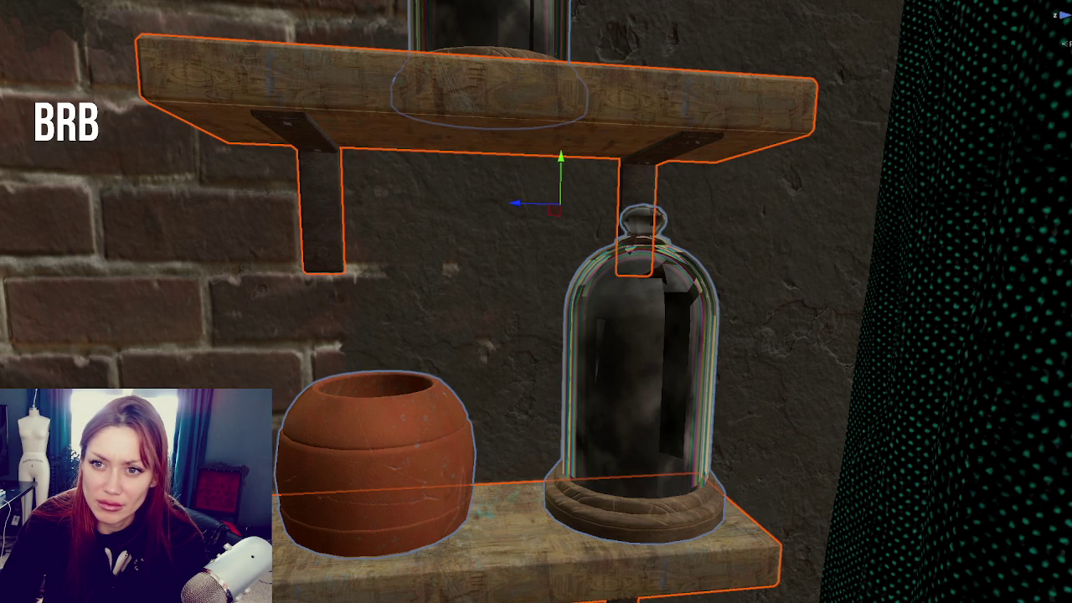
click(821, 272)
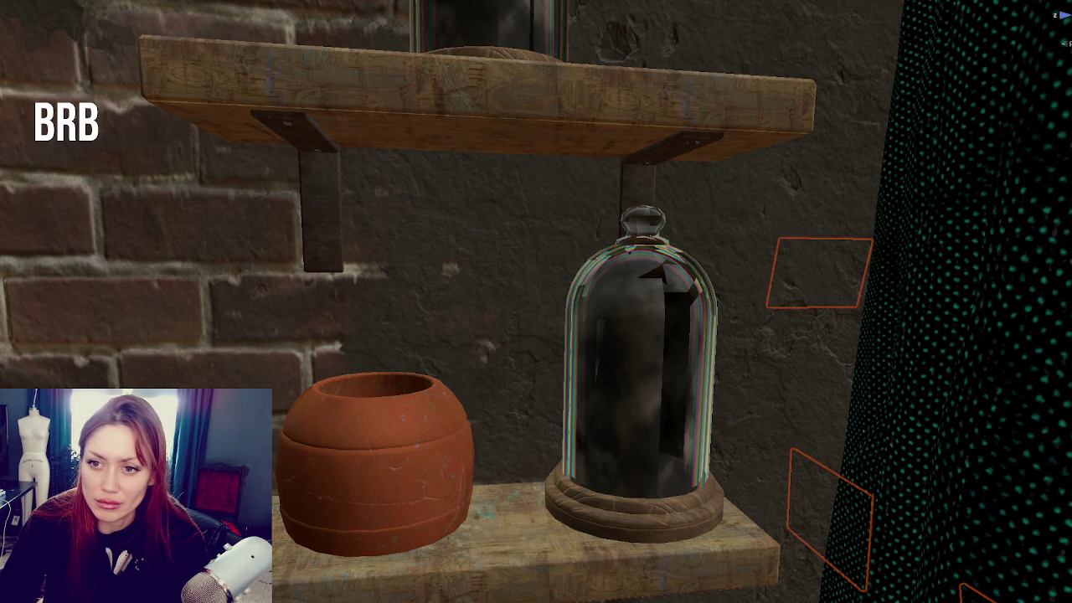
click(829, 515)
key(Delete)
key(ctrl+z)
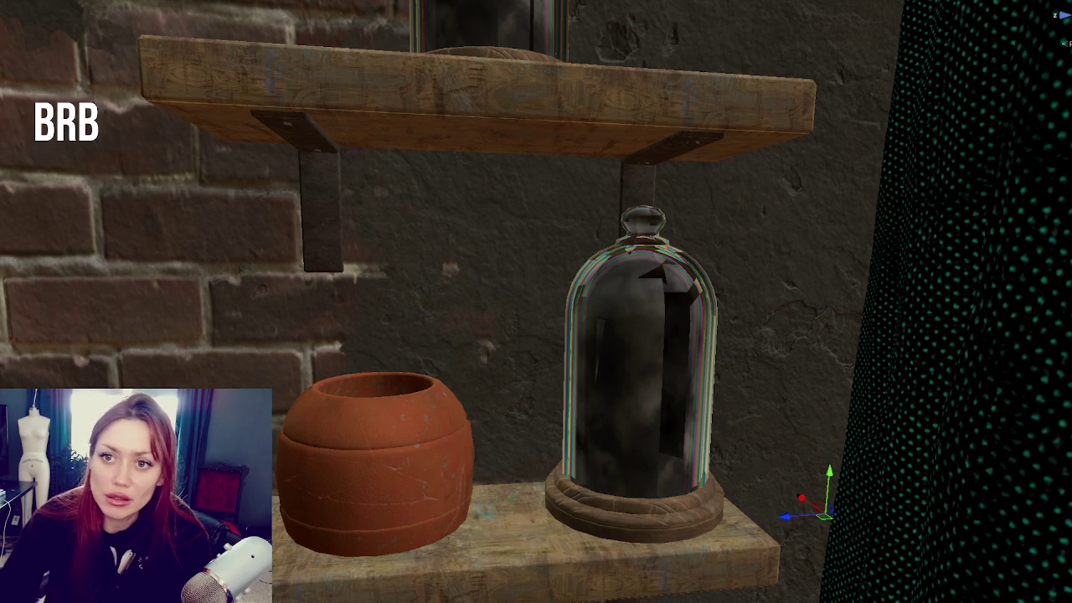
click(820, 272)
ctrl+click(829, 520)
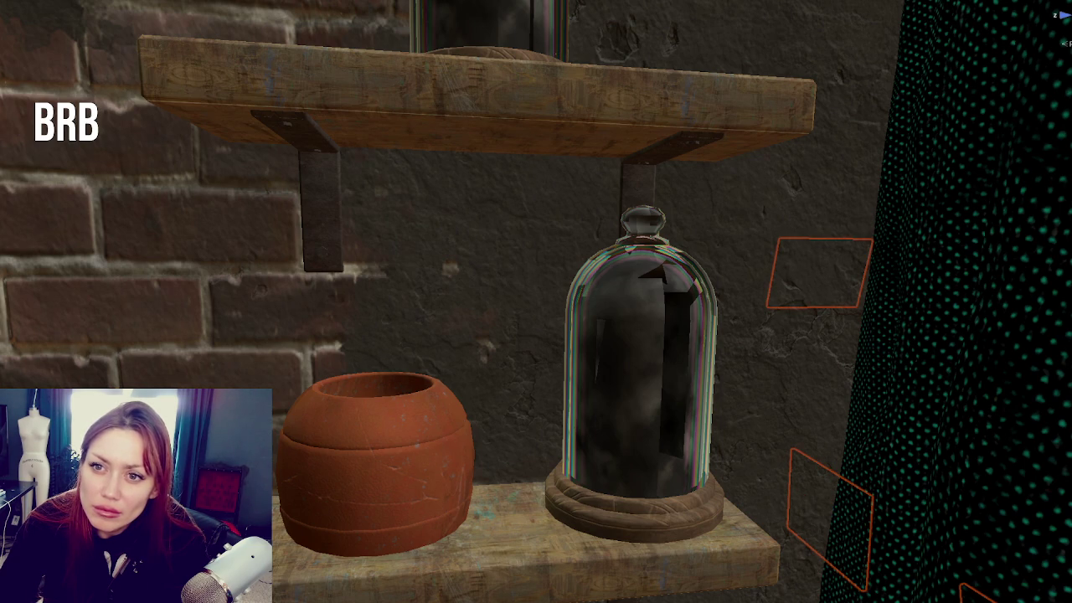
key(Delete)
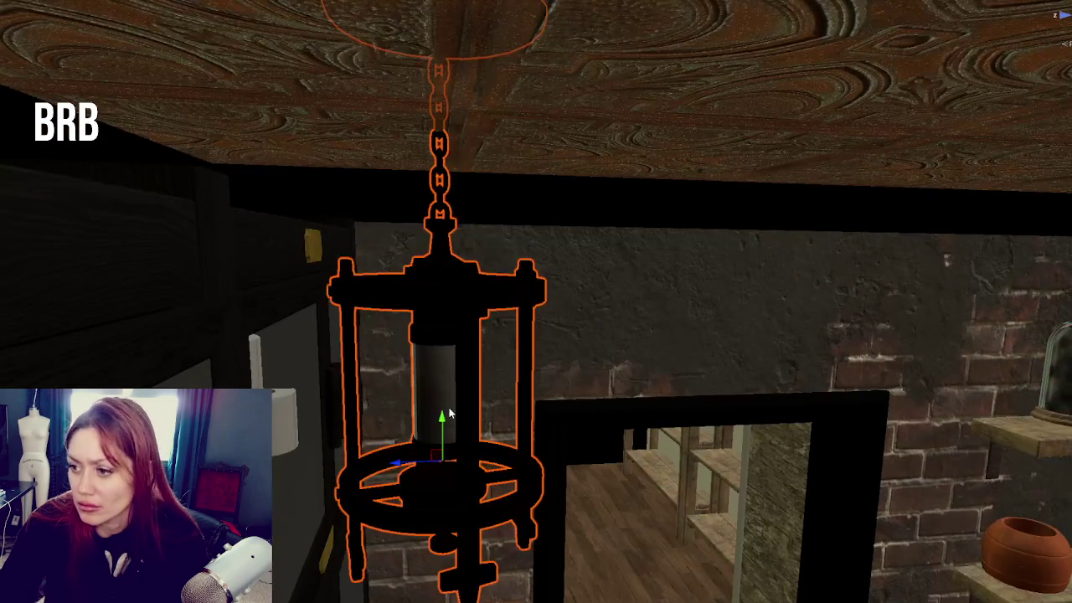
scroll(450, 413, down, 2)
scroll(443, 210, down, 5)
mouse_move(593, 273)
mouse_down()
mouse_move(371, 180)
mouse_move(510, 306)
mouse_move(555, 323)
mouse_move(510, 307)
mouse_up()
mouse_move(434, 300)
mouse_down()
mouse_move(513, 292)
mouse_move(187, 285)
mouse_move(249, 303)
mouse_move(282, 299)
mouse_move(211, 299)
mouse_move(249, 315)
mouse_move(285, 309)
mouse_up()
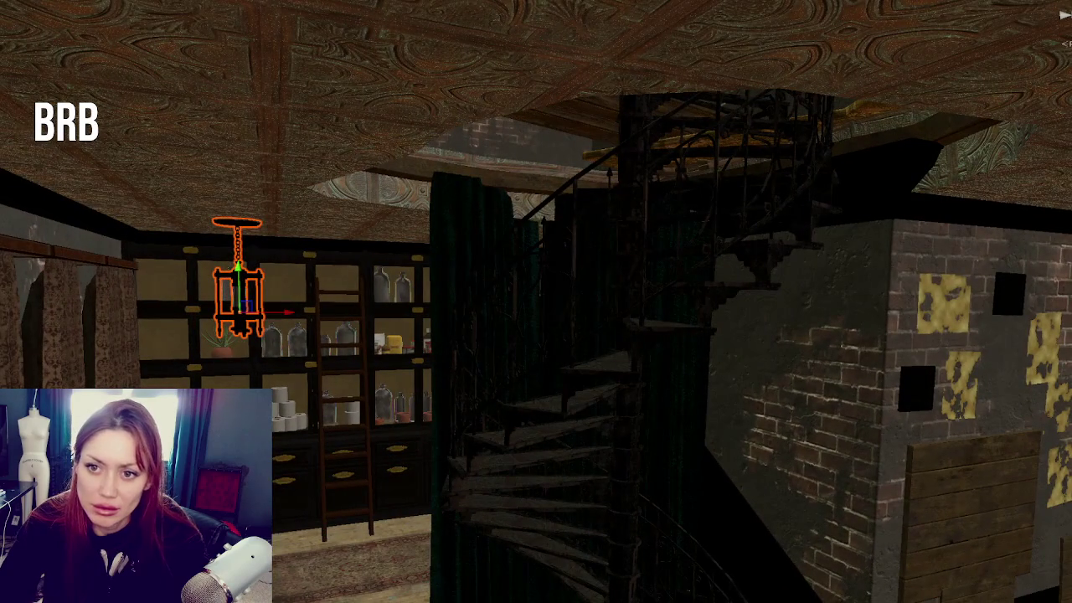
key(Escape)
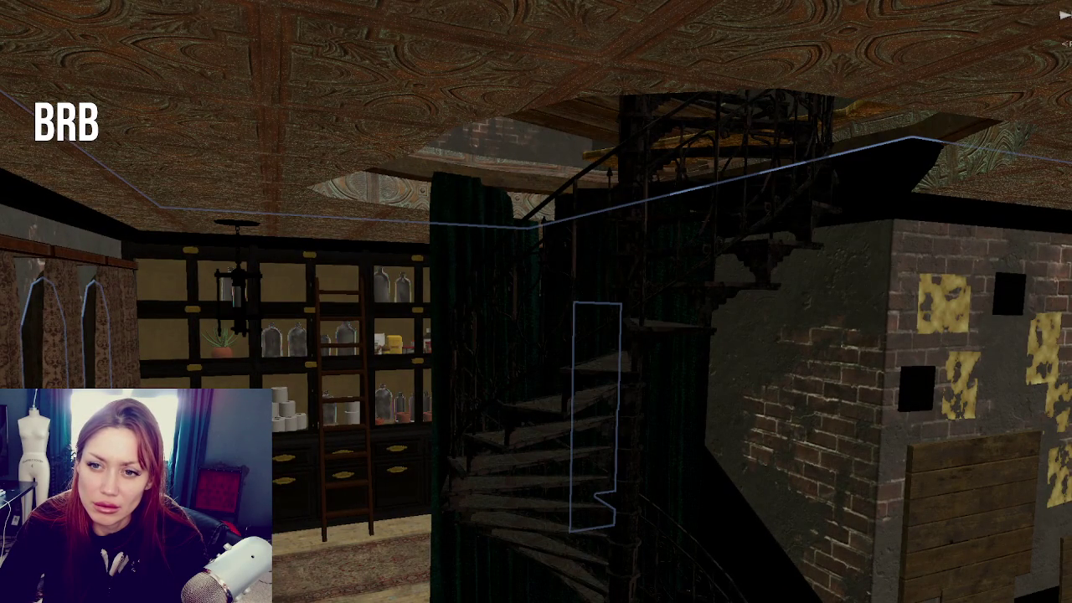
click(238, 284)
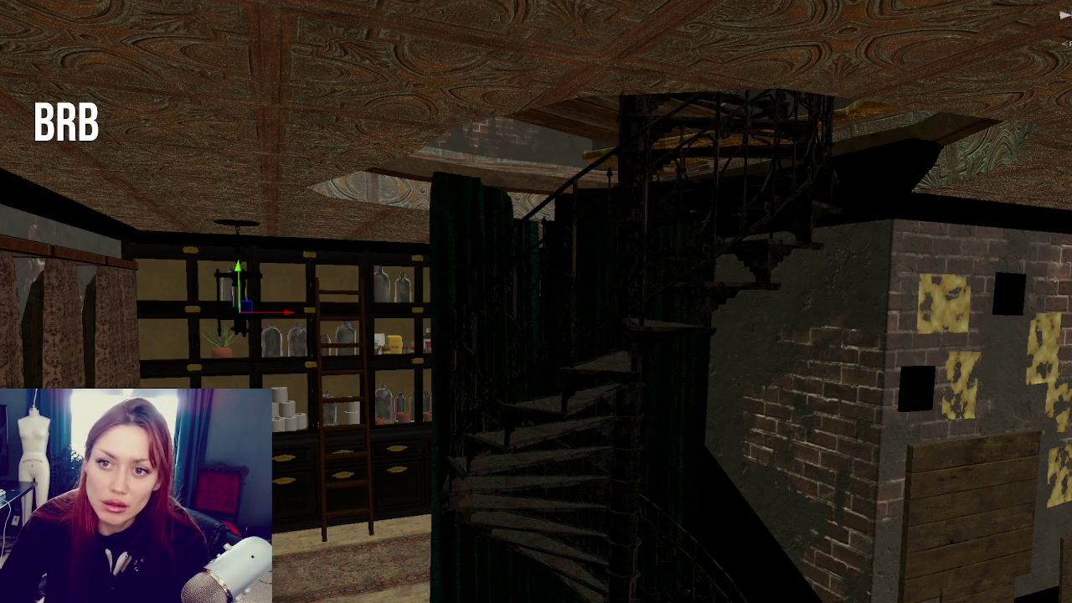
click(239, 289)
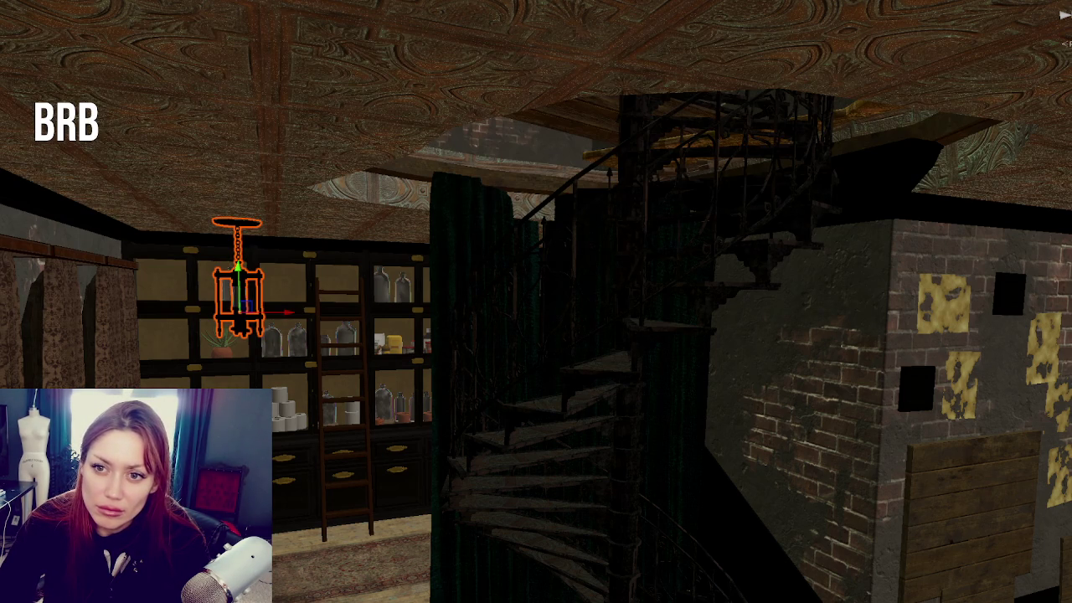
click(595, 411)
click(595, 593)
click(594, 586)
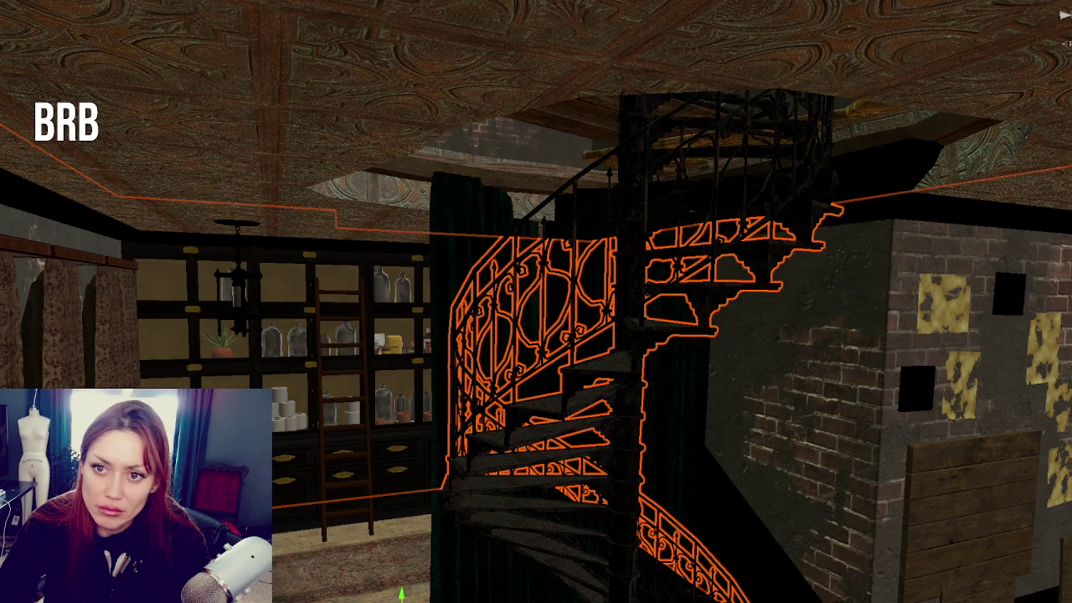
click(239, 276)
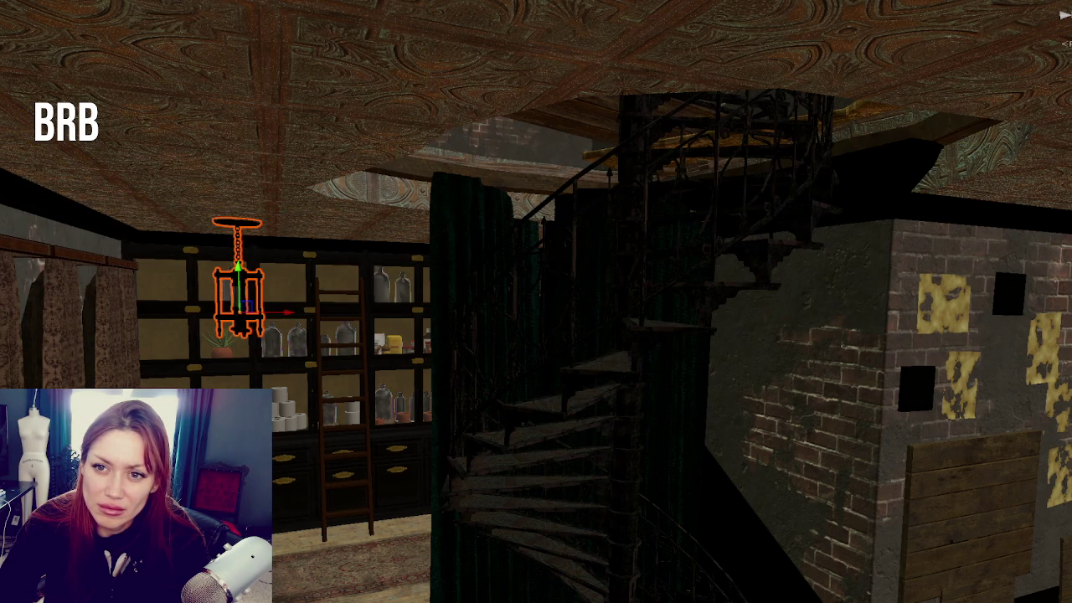
key(Escape)
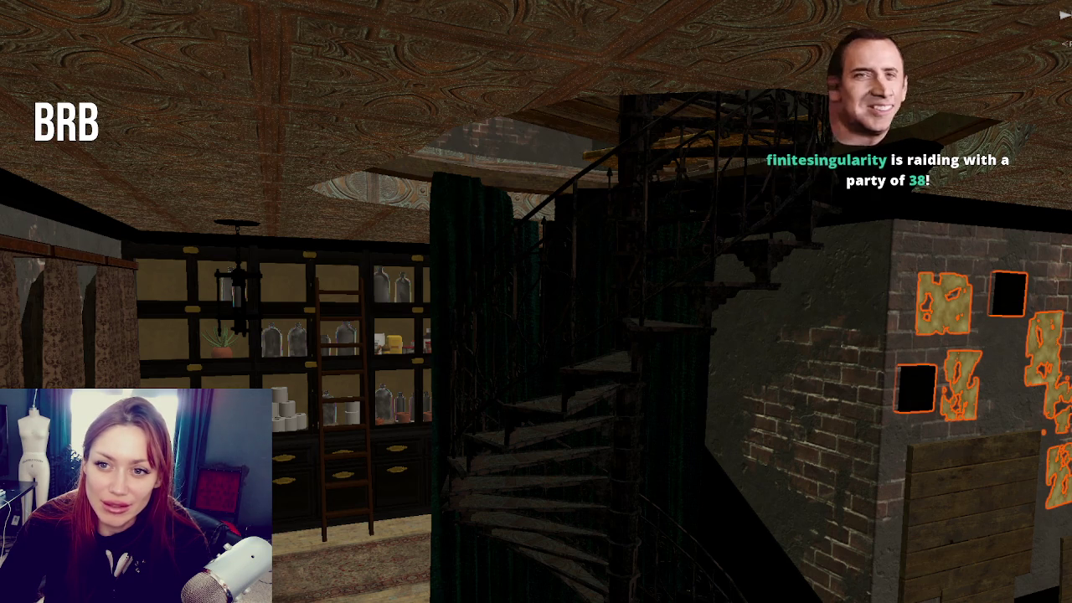
Pull the view back across the room and frame the birdcage on the window-nook bench
key(Down)
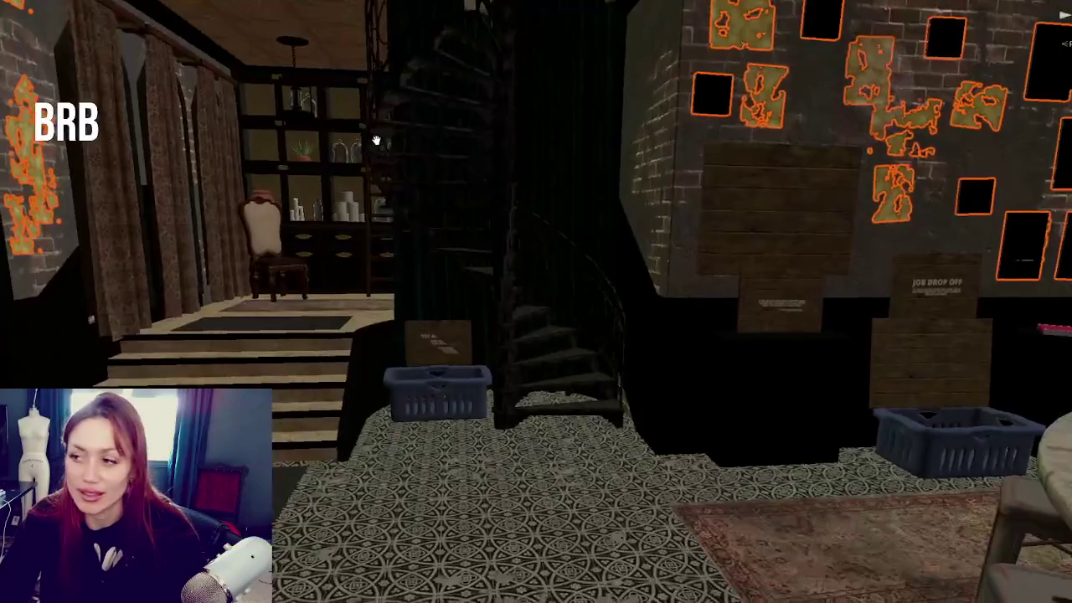
key(Down)
key(Down)
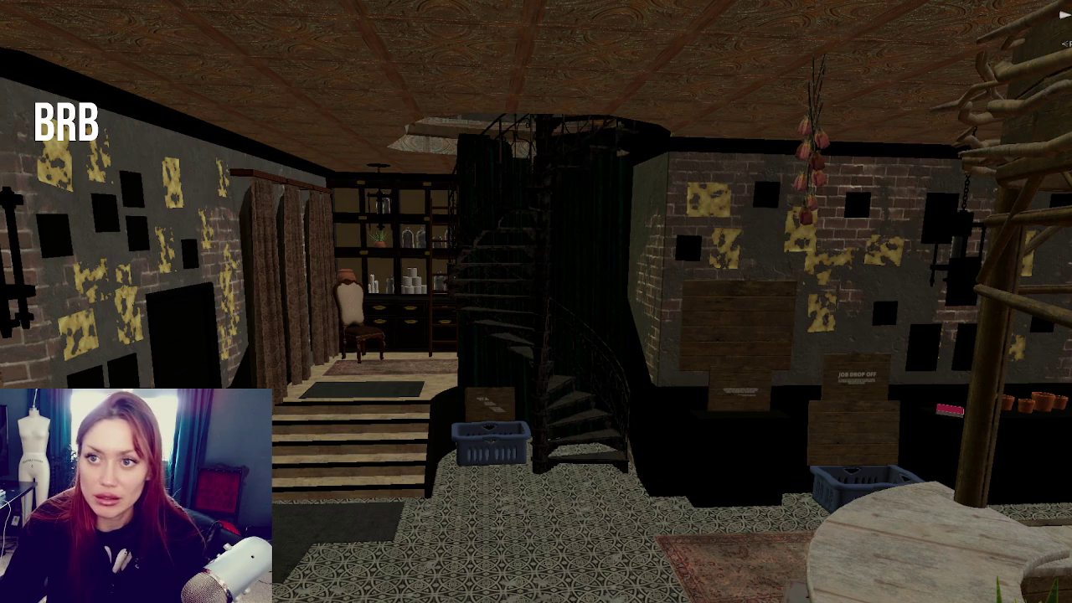
click(850, 578)
click(536, 50)
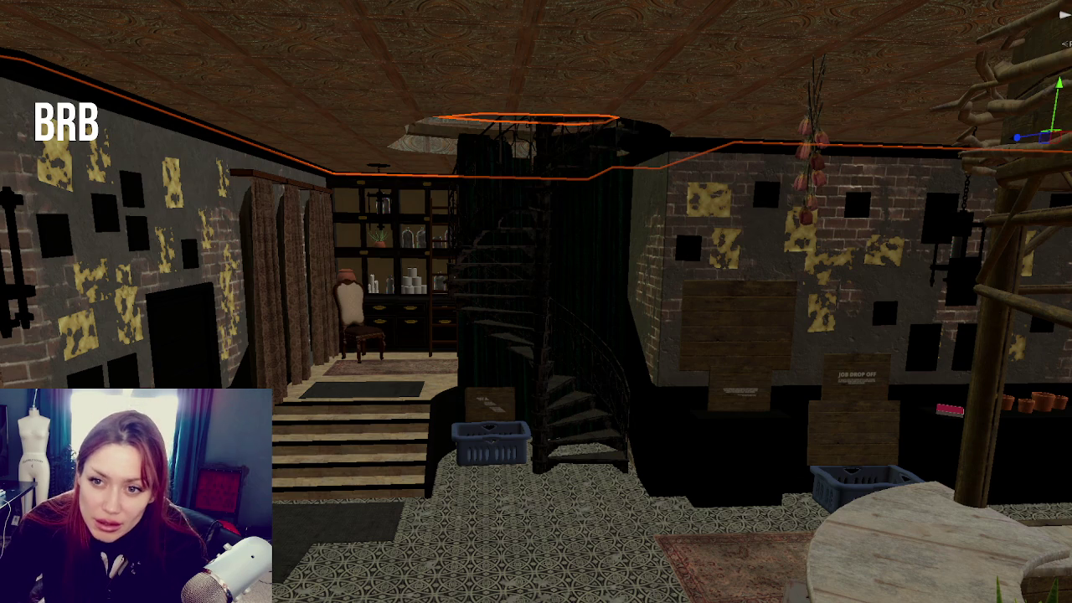
key(f)
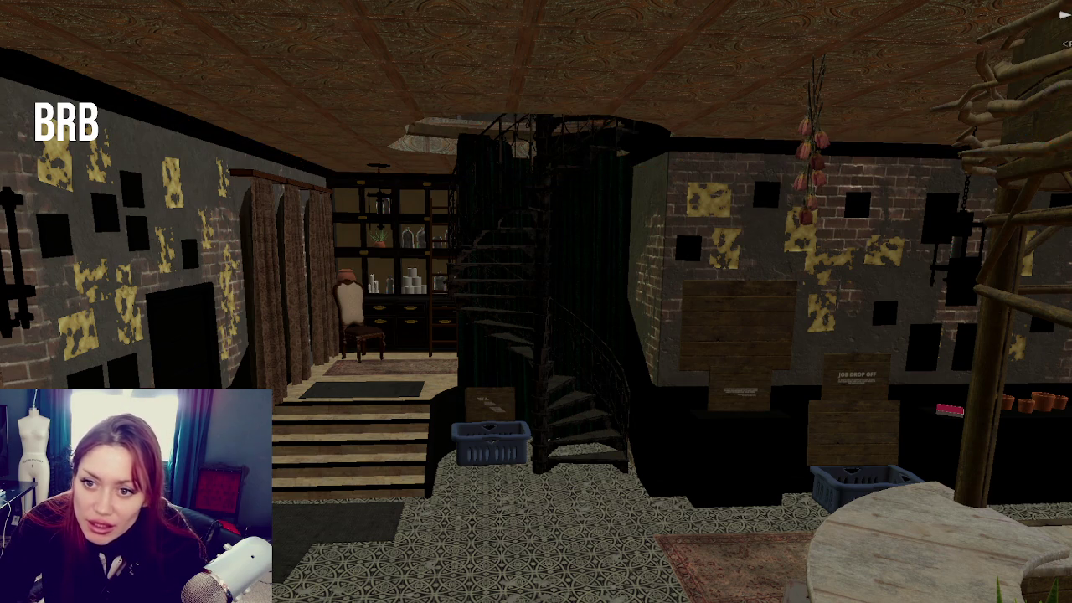
scroll(518, 335, down, 10)
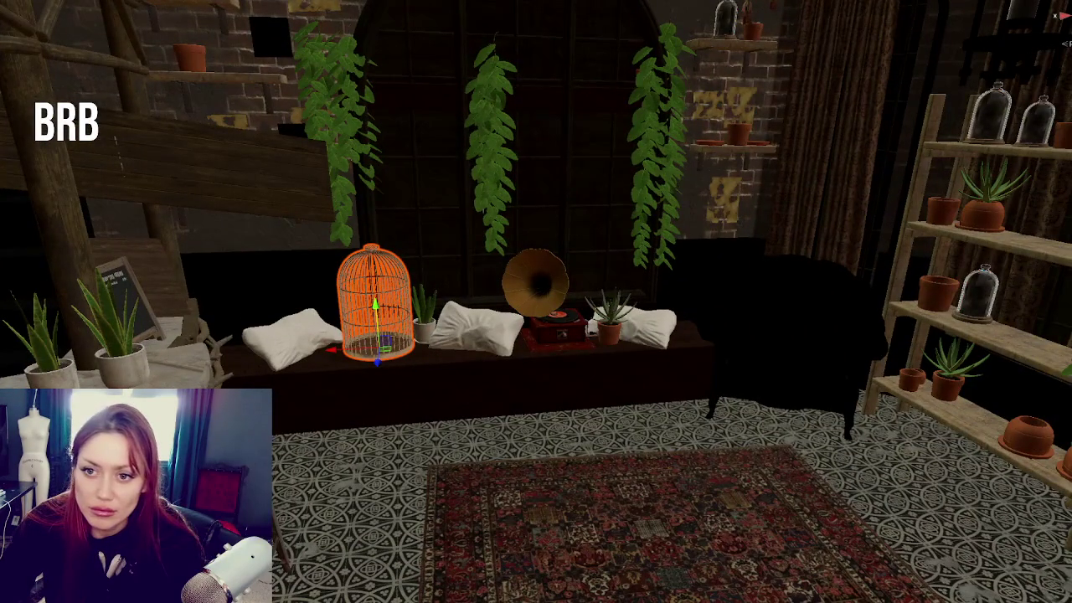
click(791, 344)
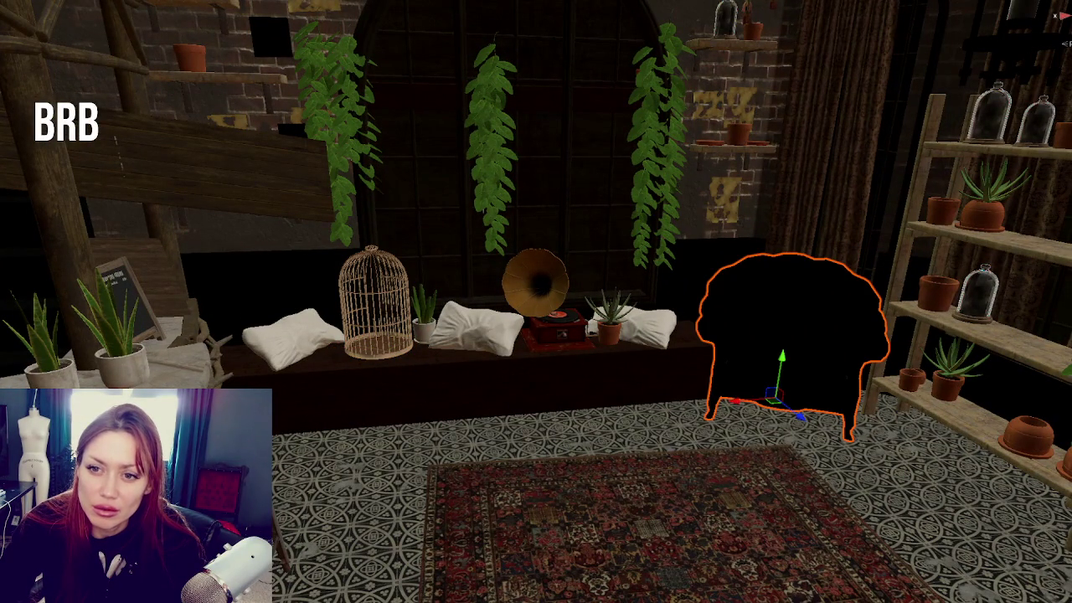
key(Escape)
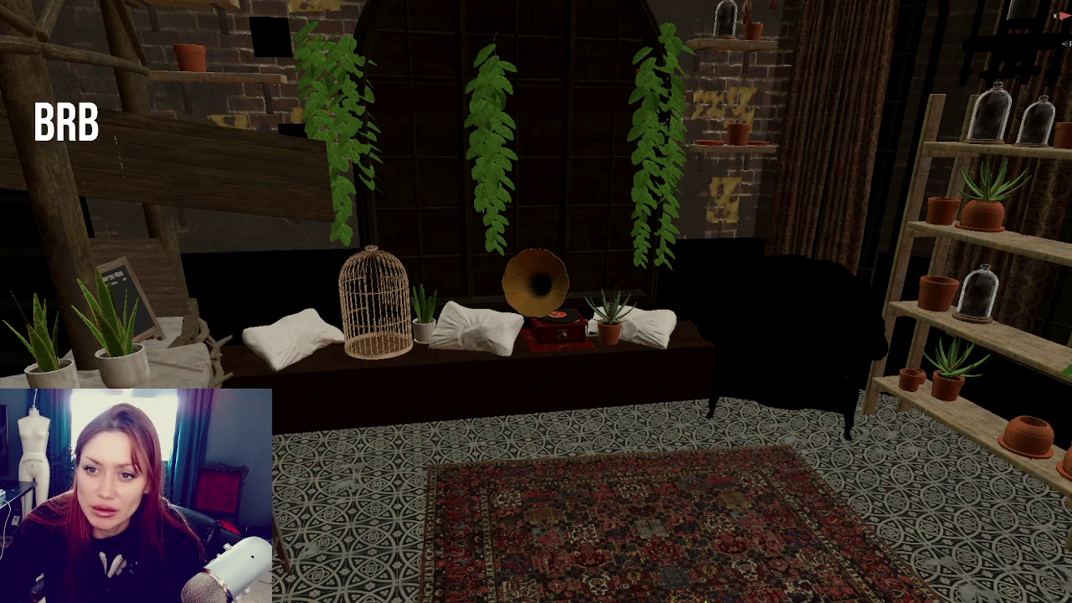
click(423, 314)
key(Escape)
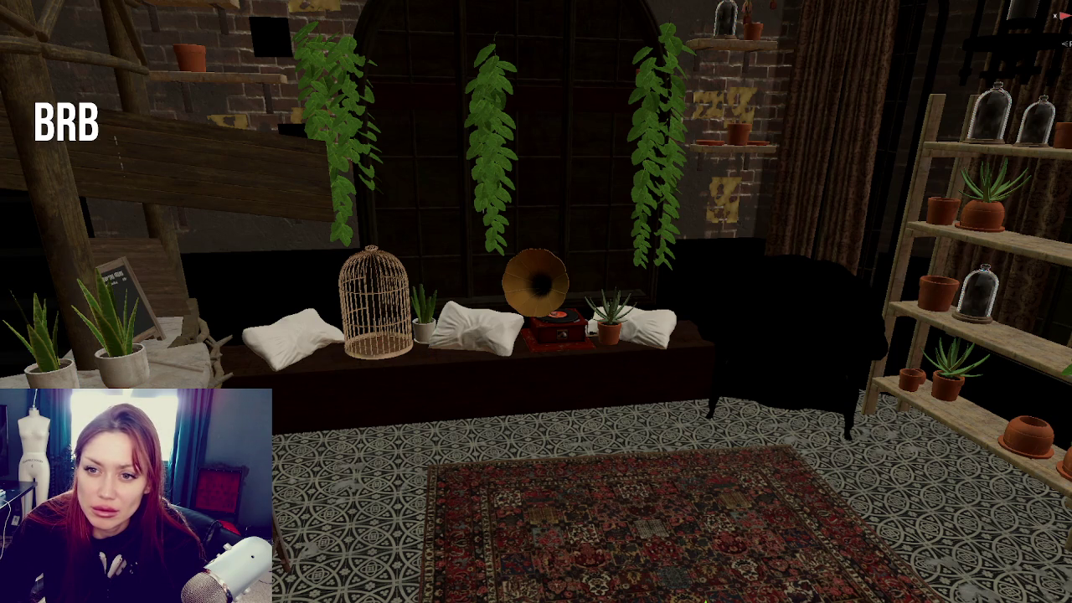
click(423, 314)
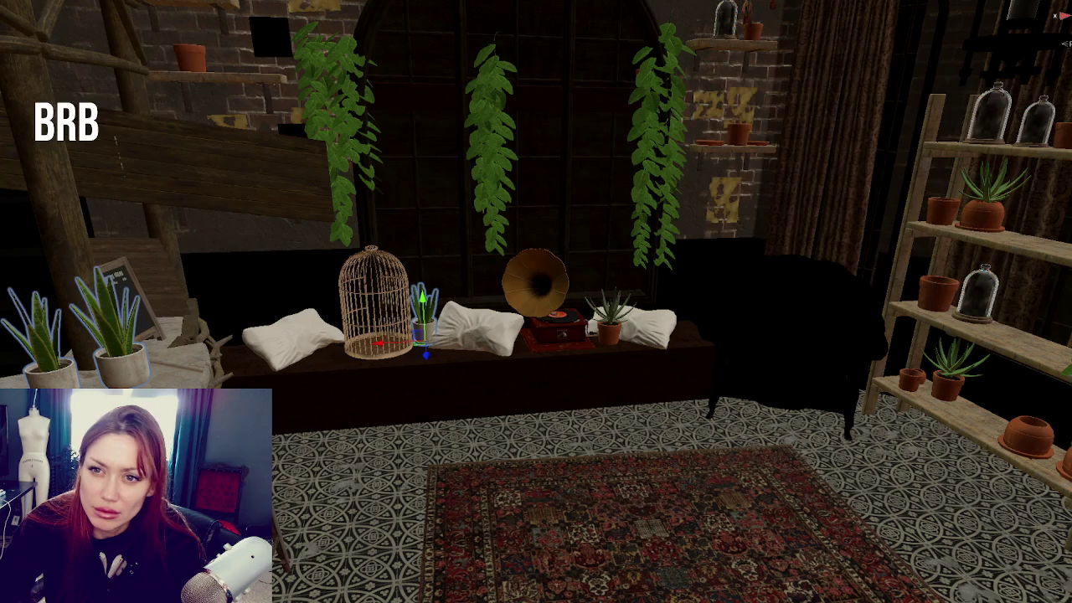
key(q)
key(Escape)
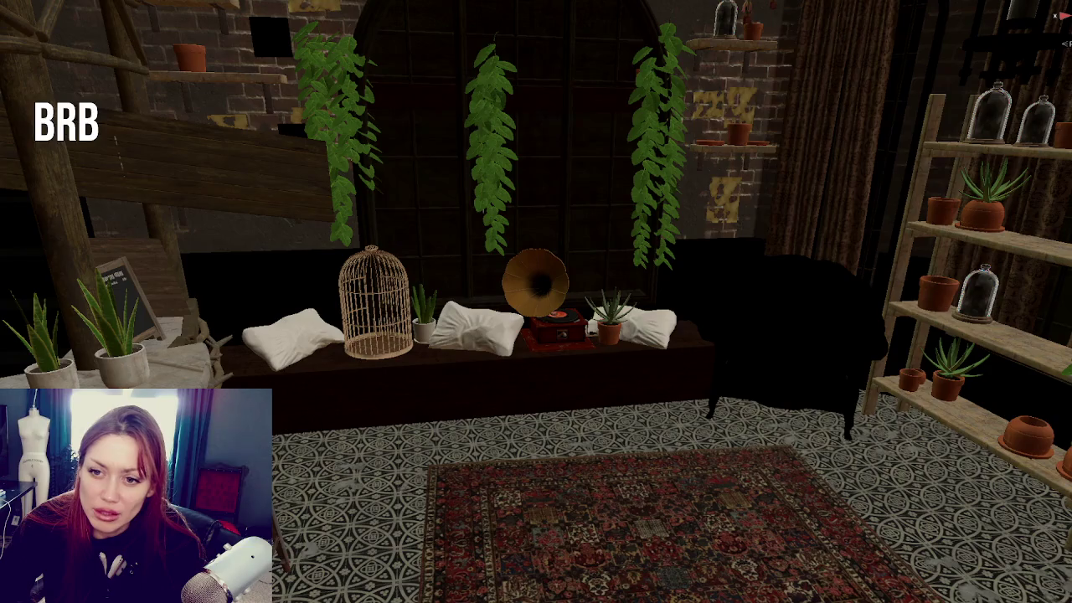
key(s)
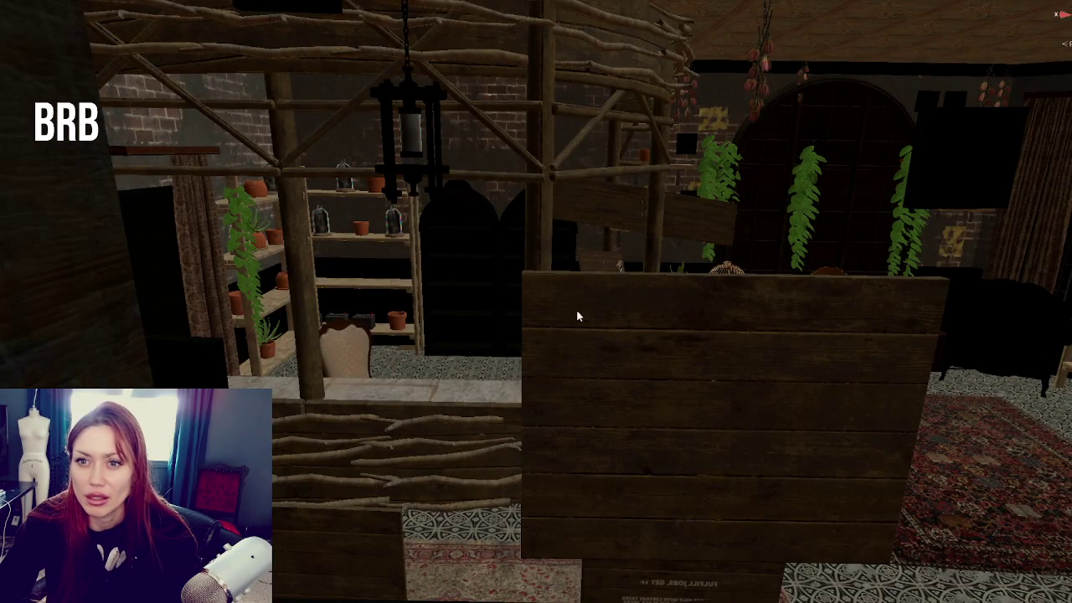
key(w)
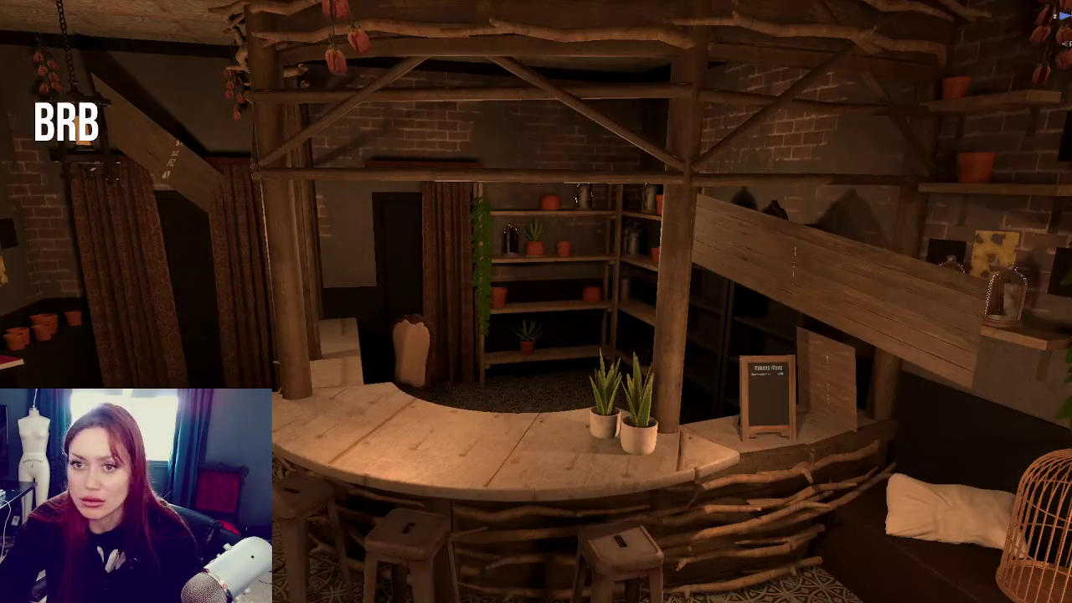
Select the long wooden board by the bar, stand it upright as the Shop Rules sign, and frame it
click(861, 263)
click(862, 259)
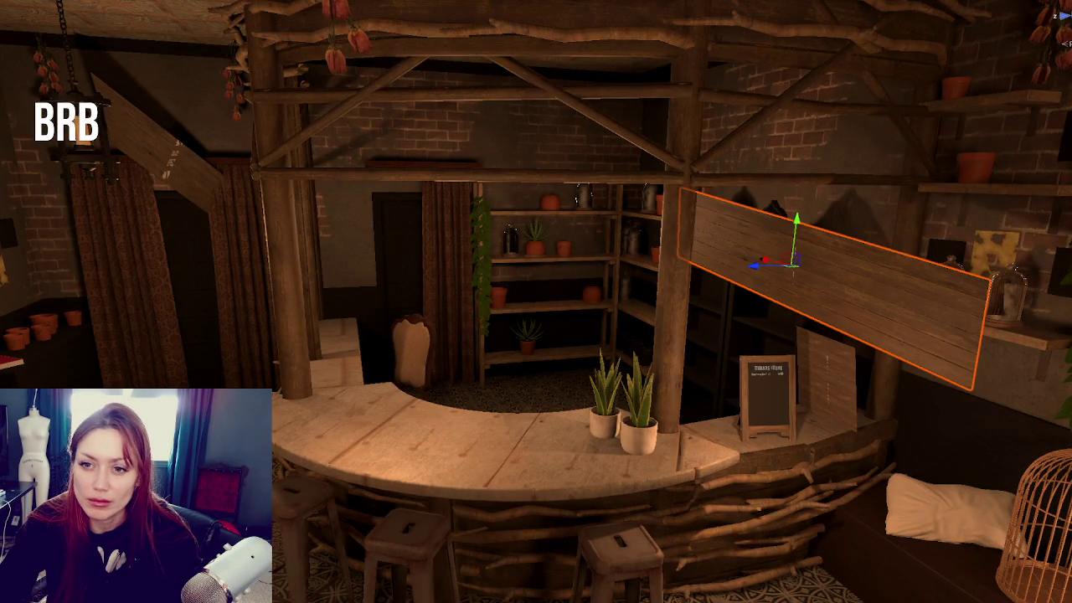
key(ctrl+z)
key(ctrl+z)
key(ctrl+z)
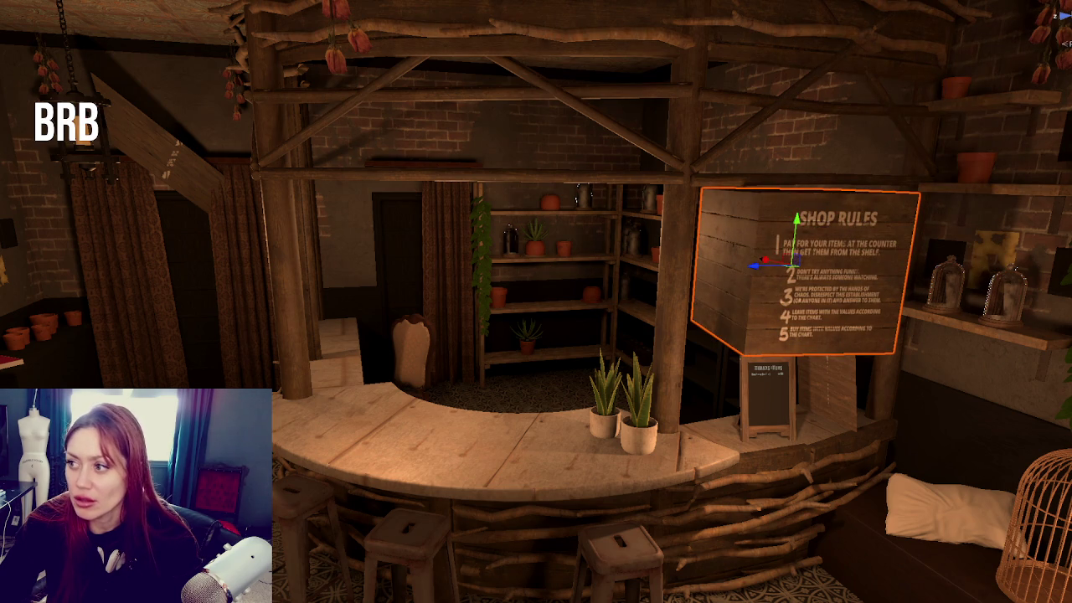
mouse_move(574, 307)
mouse_down()
mouse_move(611, 293)
mouse_move(574, 307)
mouse_up()
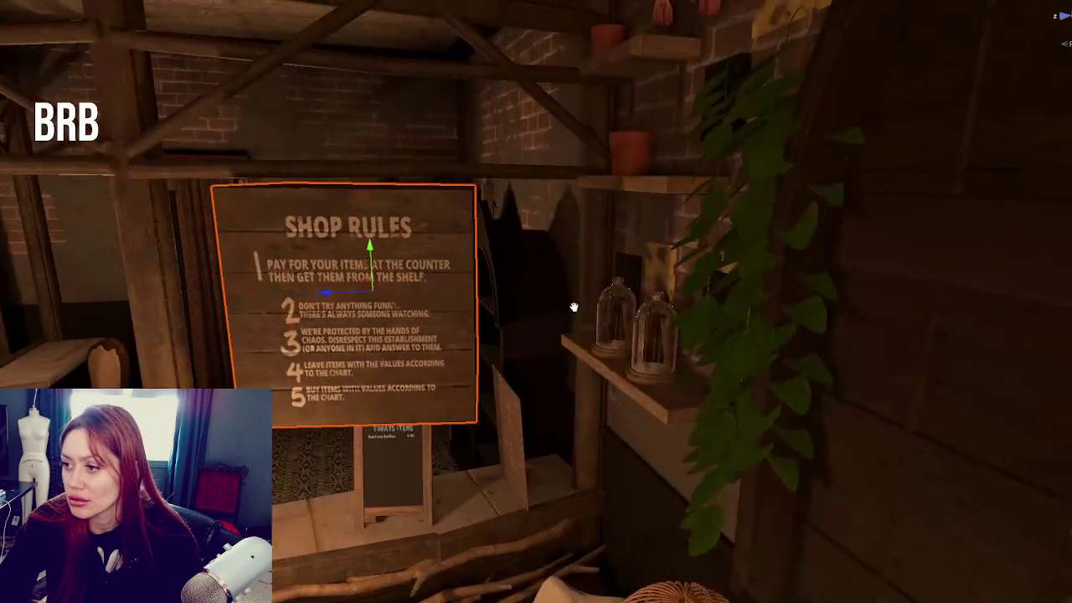
mouse_move(403, 334)
mouse_down()
mouse_move(394, 289)
mouse_move(452, 305)
mouse_move(442, 310)
mouse_move(555, 321)
mouse_up()
key(f)
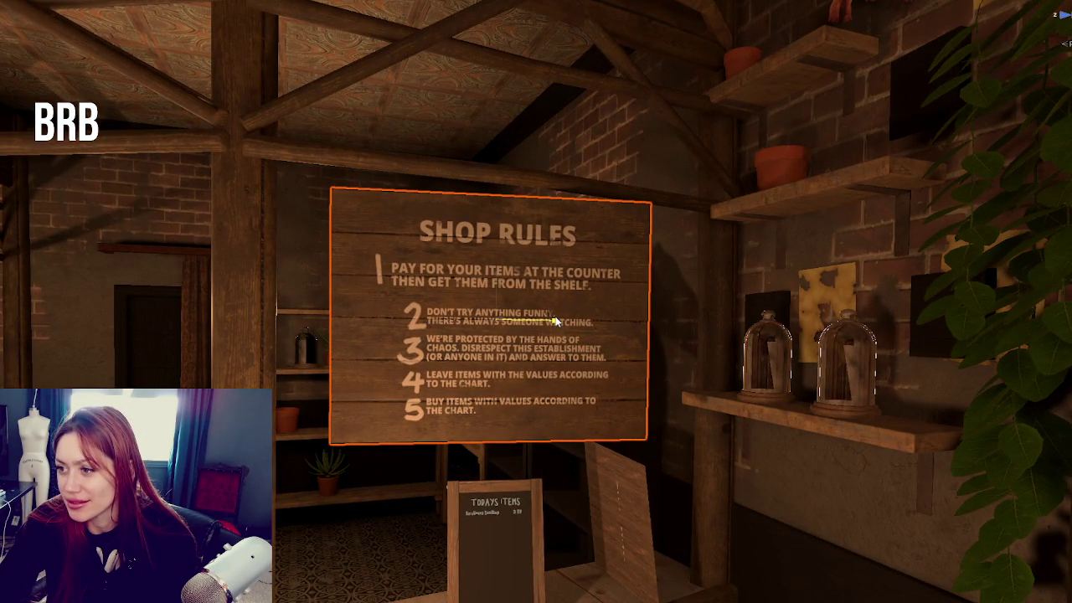
Resize the Shop Rules sign so it is slightly narrower, then deselect it
key(w)
key(ctrl+z)
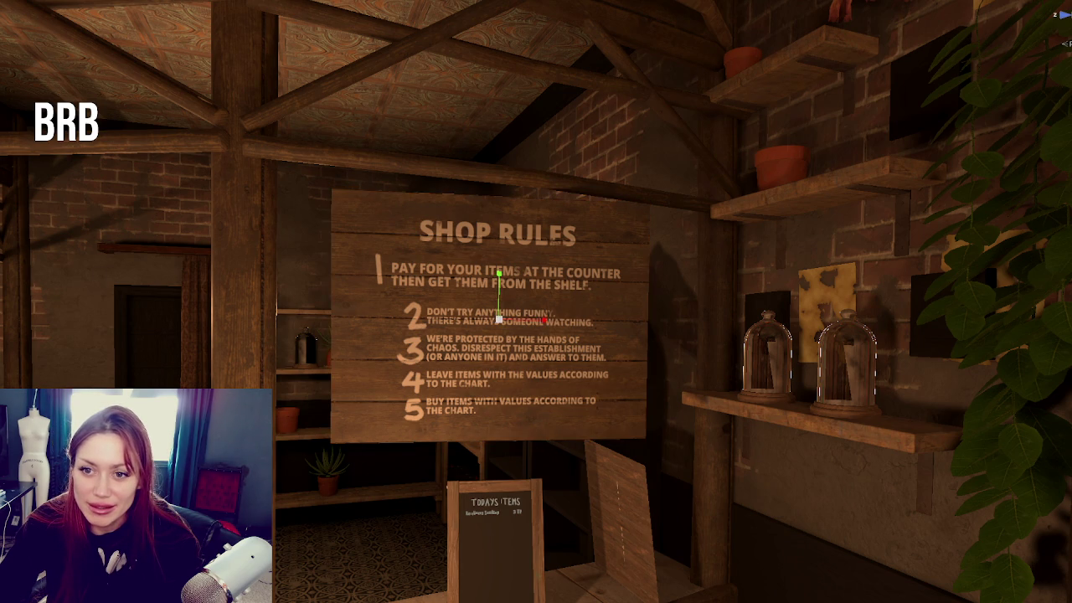
key(ctrl+z)
key(ctrl+z)
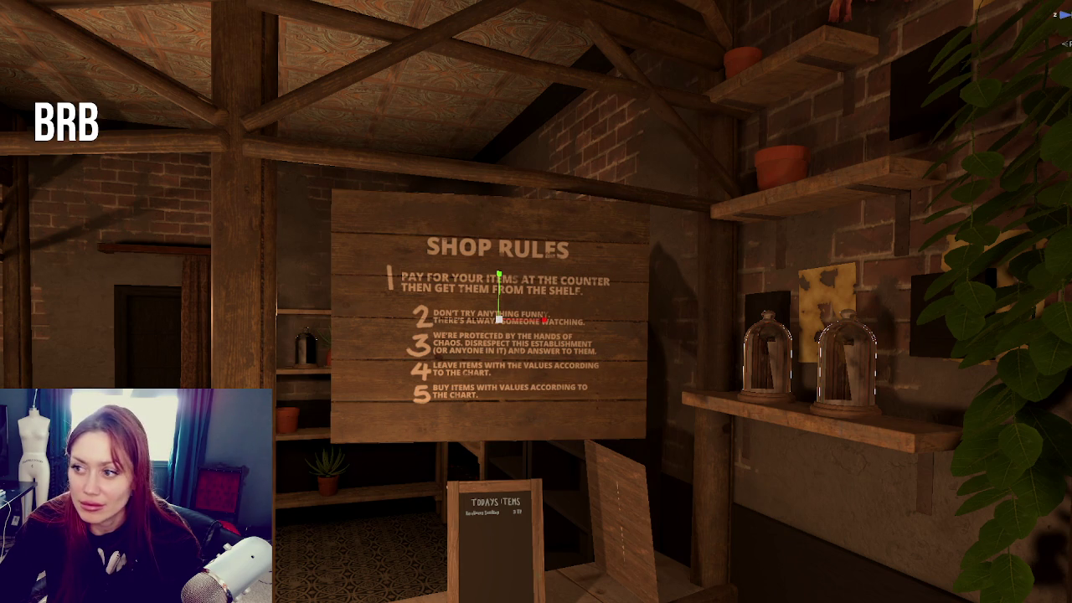
click(494, 284)
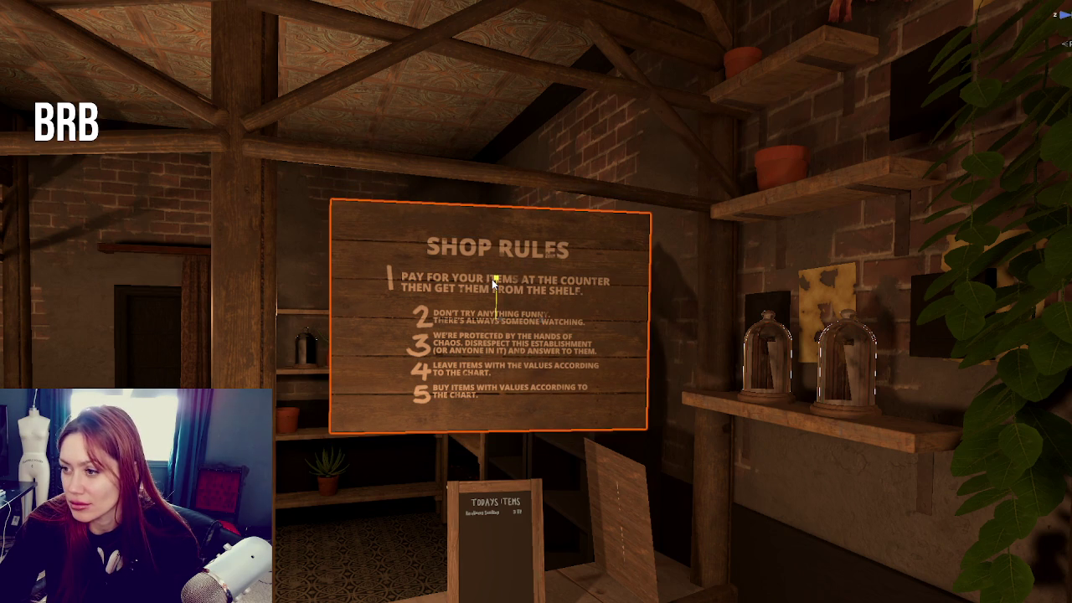
key(ctrl+z)
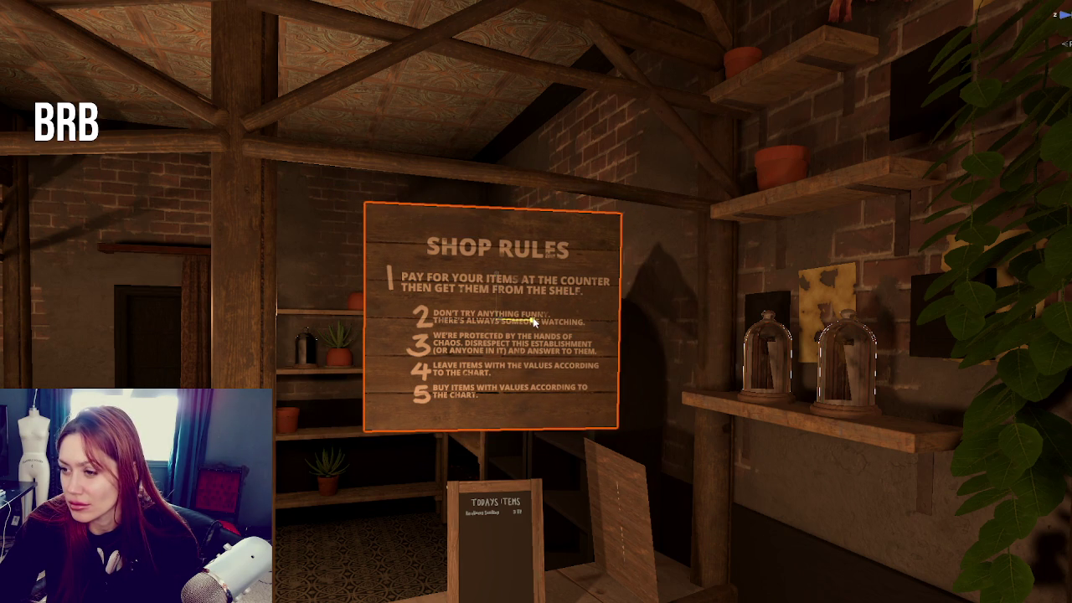
drag(533, 322, 536, 321)
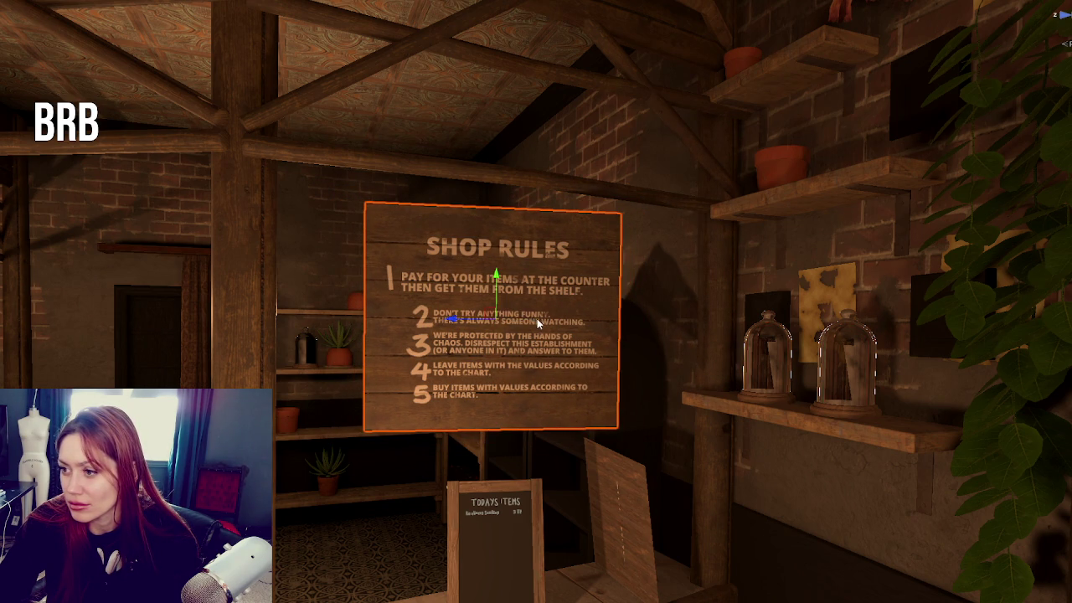
click(449, 319)
drag(497, 278, 505, 275)
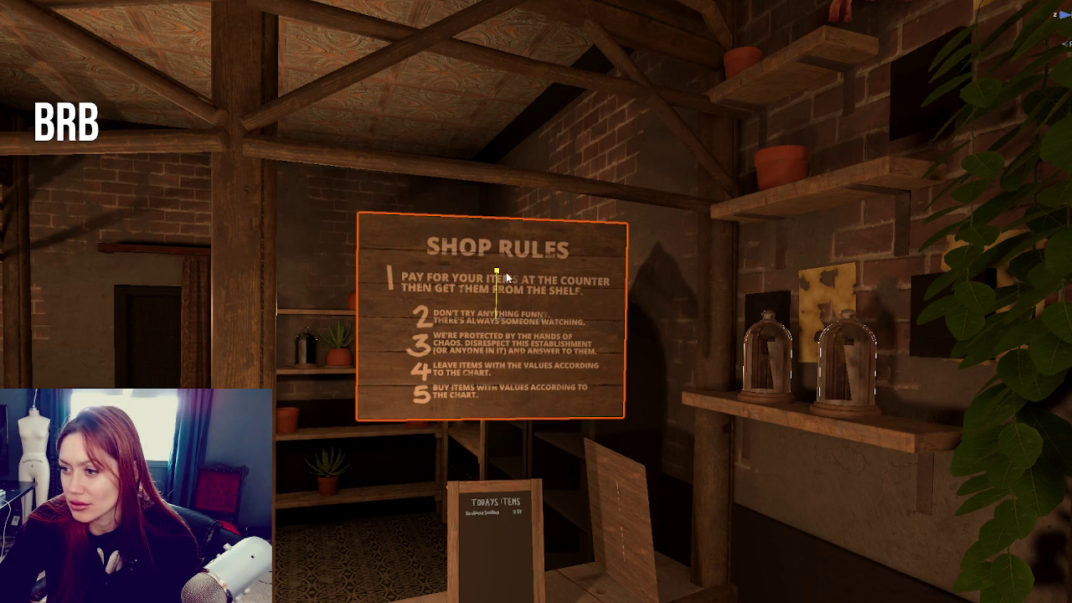
click(505, 285)
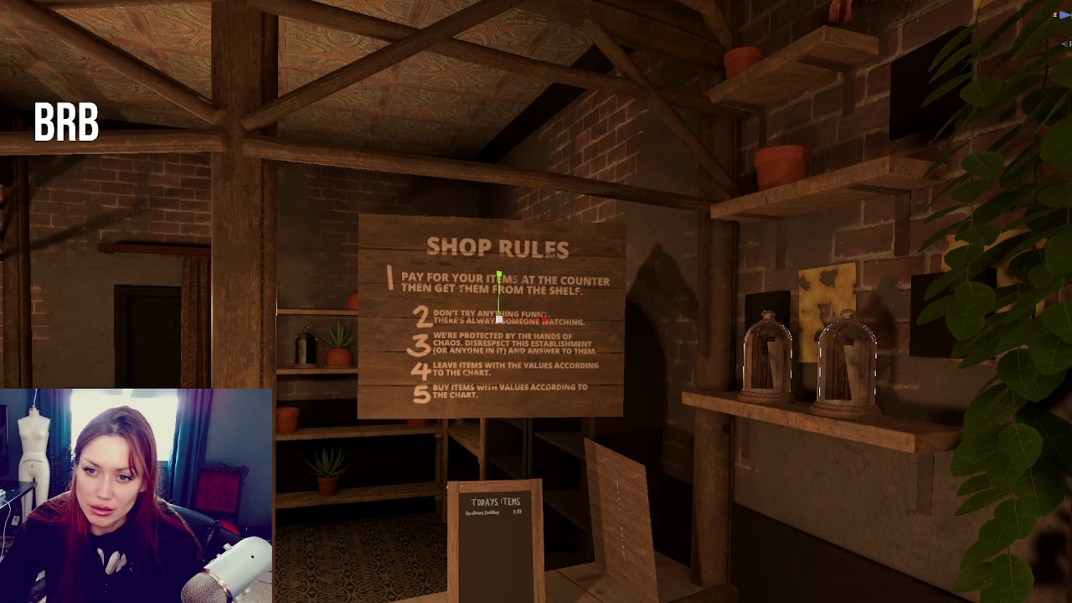
Shift the view left along the counter and select the wooden panel below the sign
key(a)
click(717, 515)
click(717, 515)
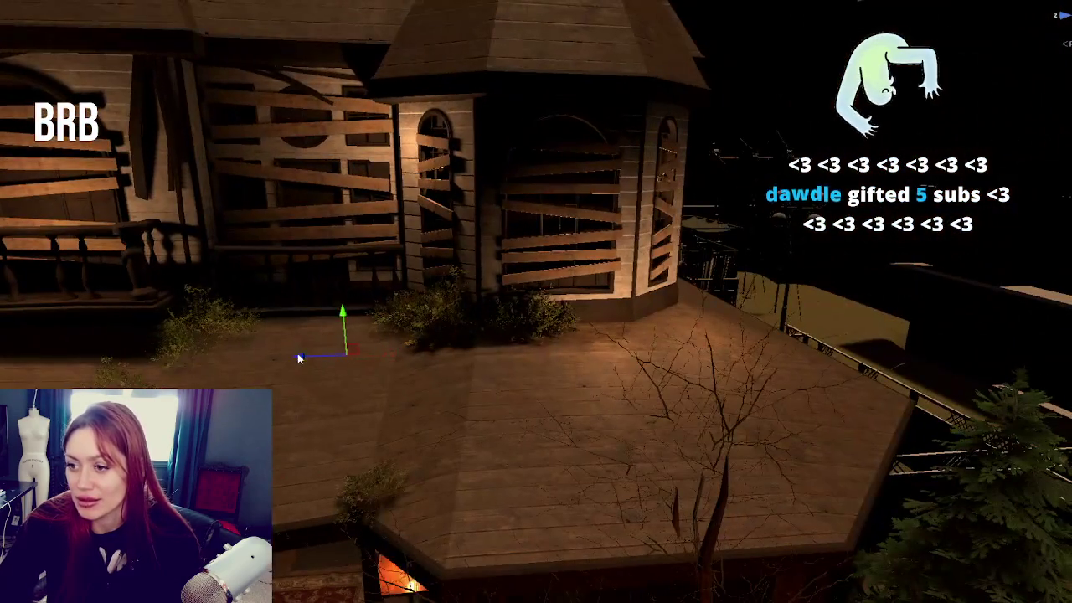
Nudge the selected door slightly right and pan the view across the shop interior
drag(297, 353, 306, 355)
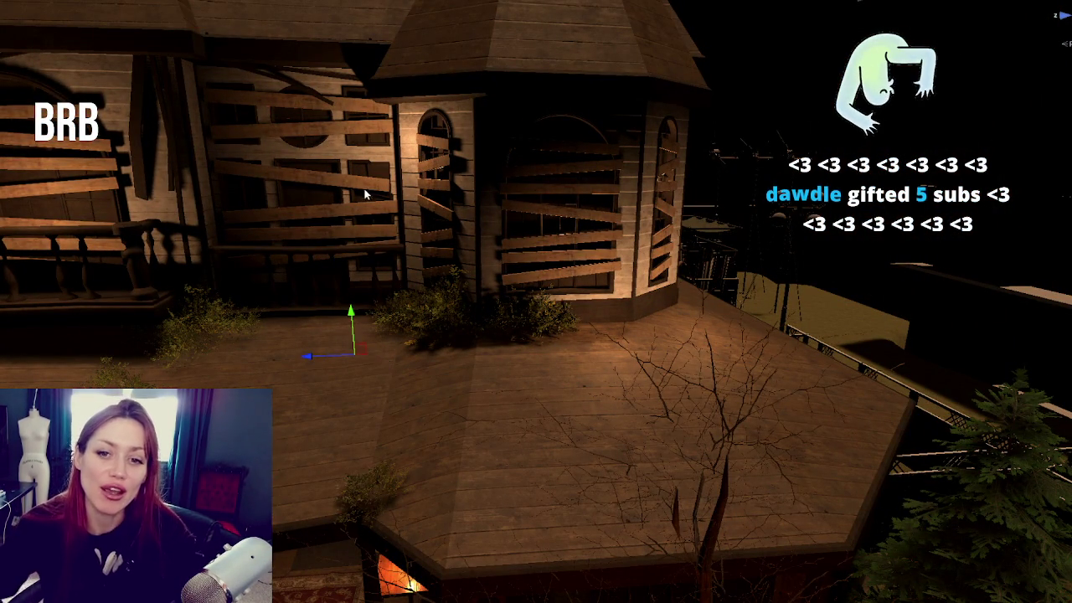
scroll(359, 409, up, 5)
scroll(327, 419, up, 10)
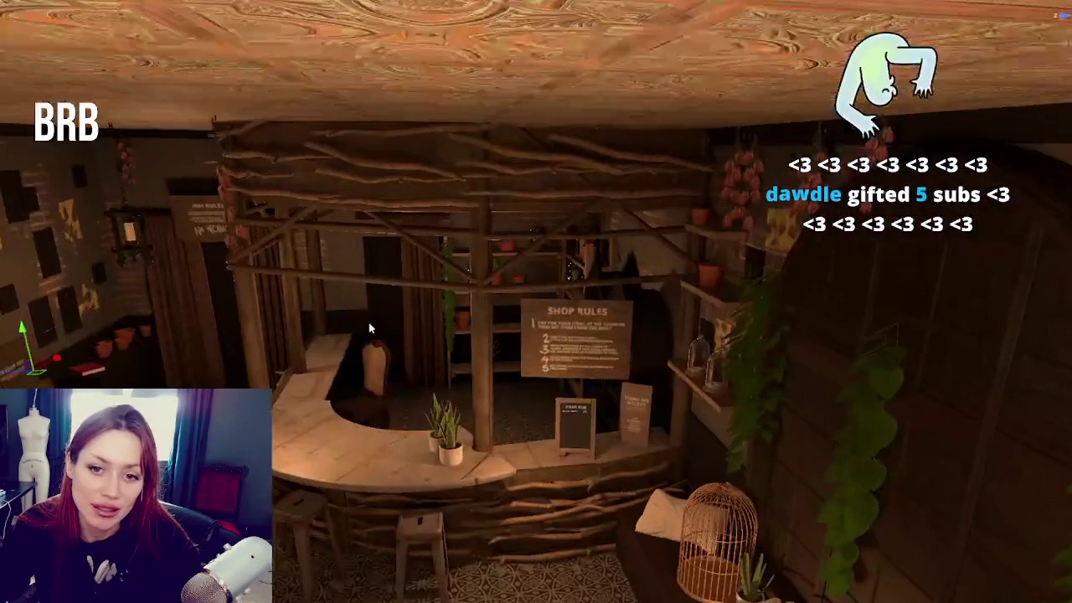
scroll(392, 436, down, 5)
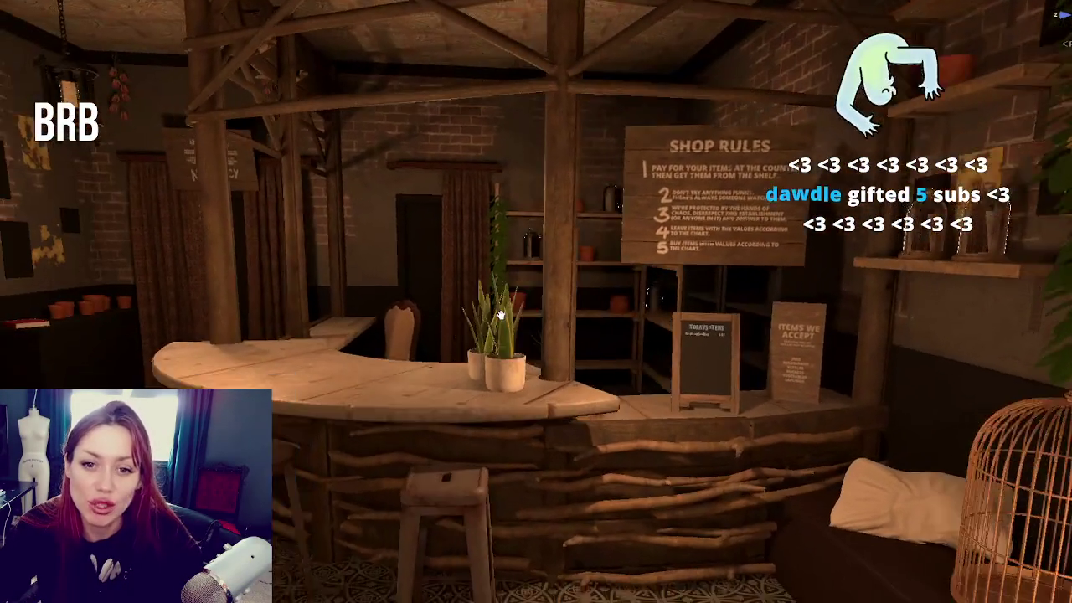
drag(500, 315, 882, 170)
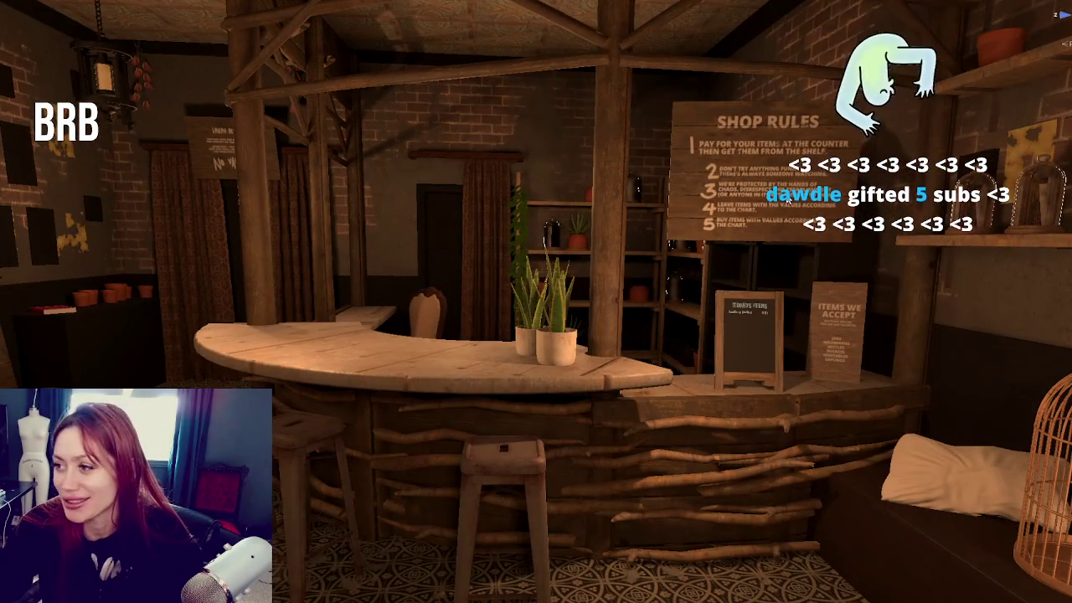
drag(813, 179, 283, 204)
Check the wall signs around the hall and frame the view on the Lost and Found sign
click(283, 204)
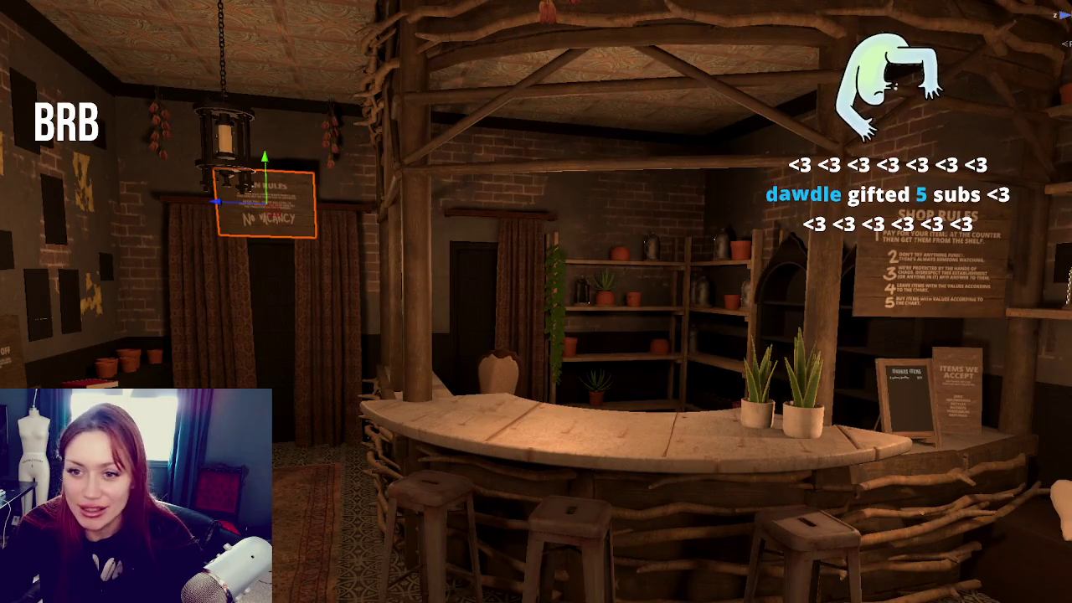
click(13, 348)
drag(537, 302, 402, 310)
click(210, 234)
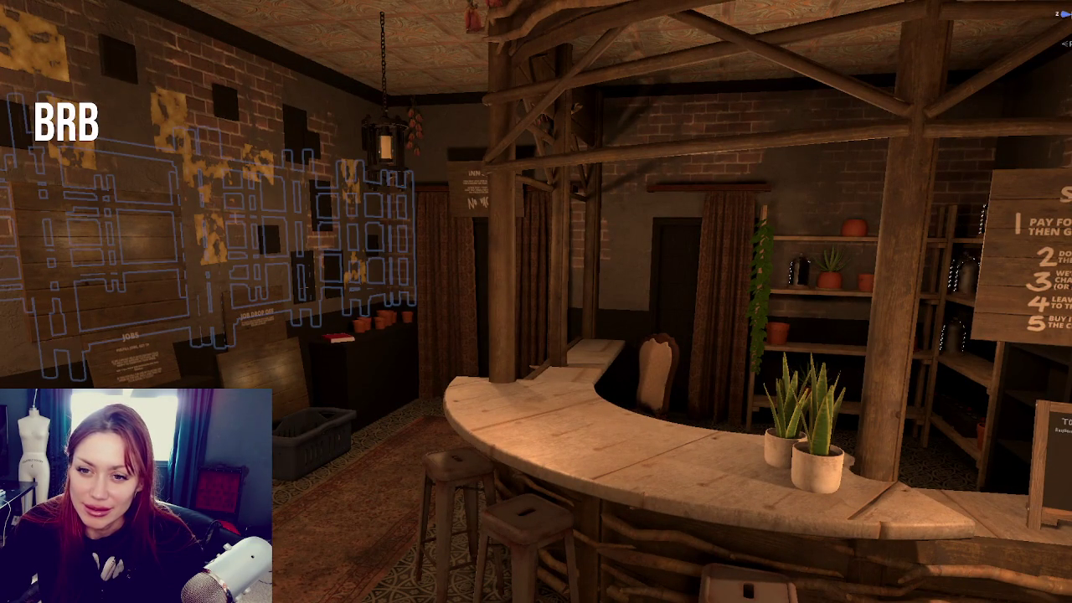
click(1031, 251)
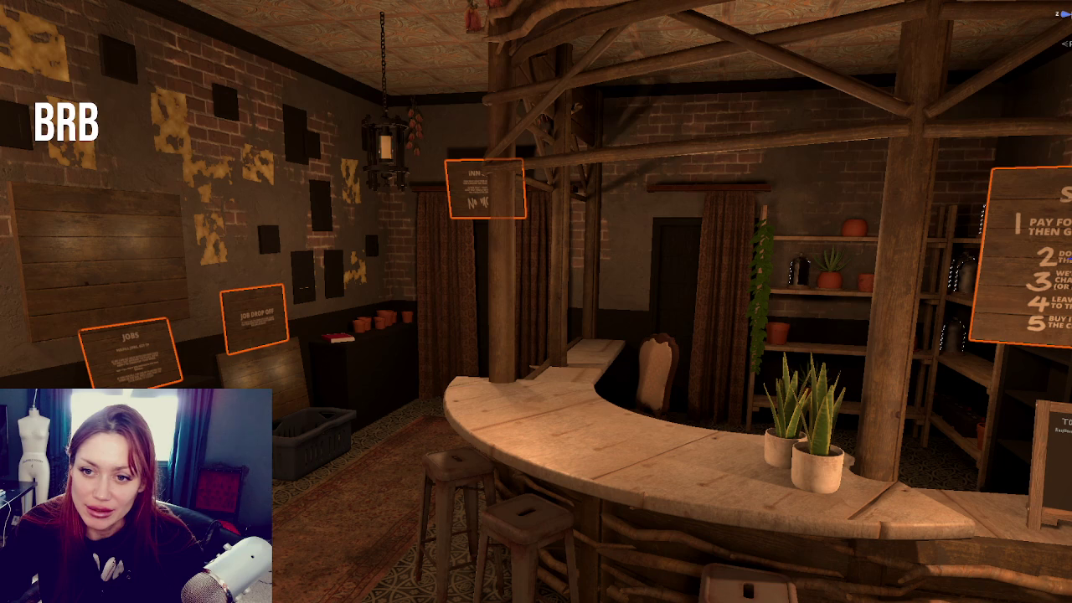
mouse_move(209, 277)
mouse_down()
mouse_move(681, 321)
mouse_move(61, 249)
mouse_up()
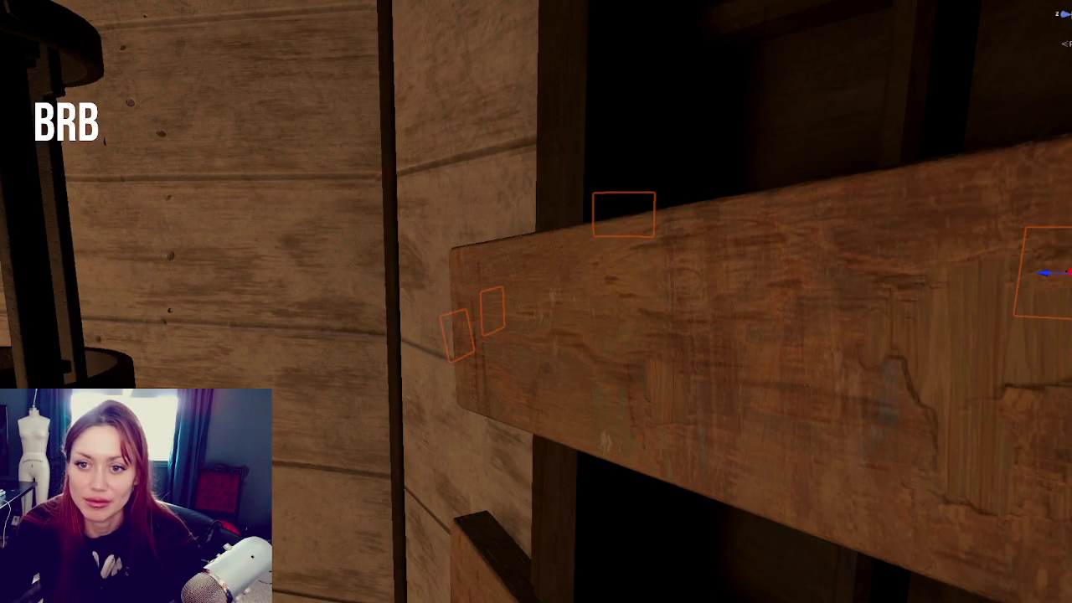
click(811, 365)
key(f)
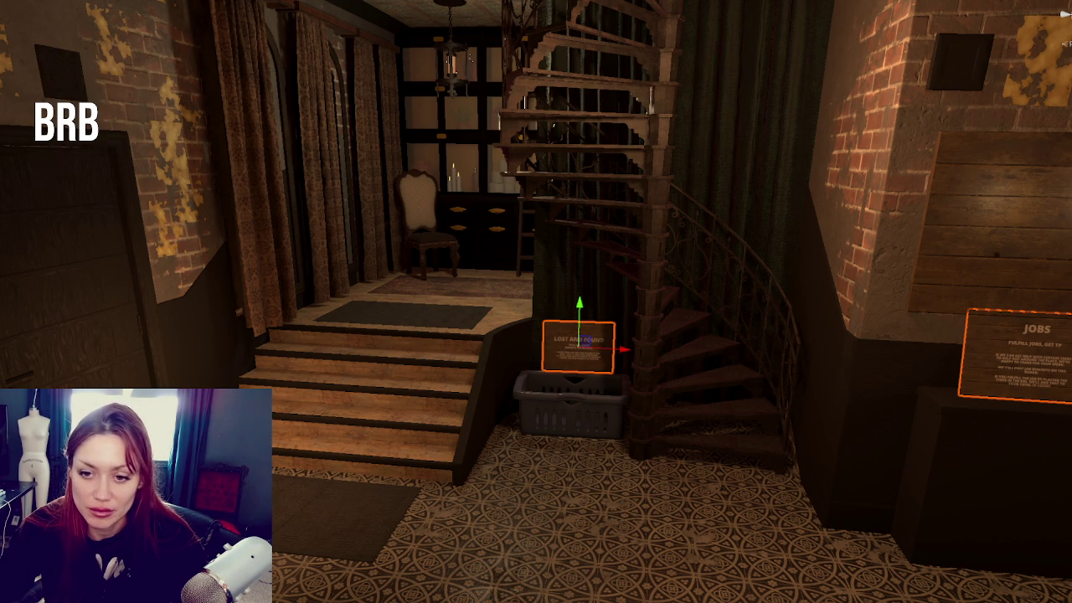
Delete the posters, decals and frames from both brick walls, keeping only the door poster
mouse_move(311, 522)
mouse_down()
mouse_move(412, 531)
mouse_move(532, 417)
mouse_move(603, 456)
mouse_move(545, 495)
mouse_up()
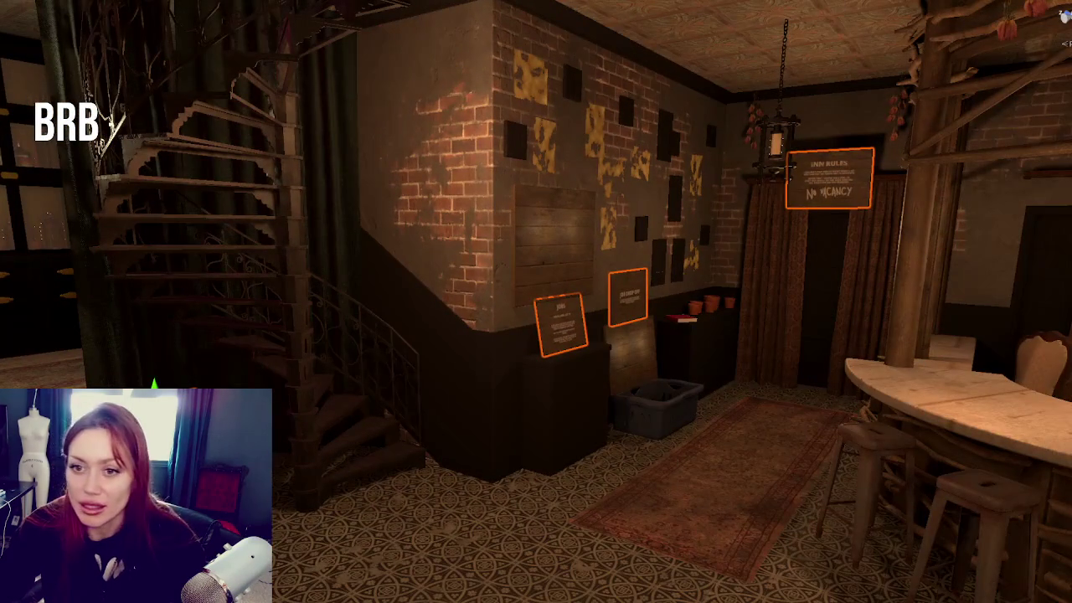
key(Escape)
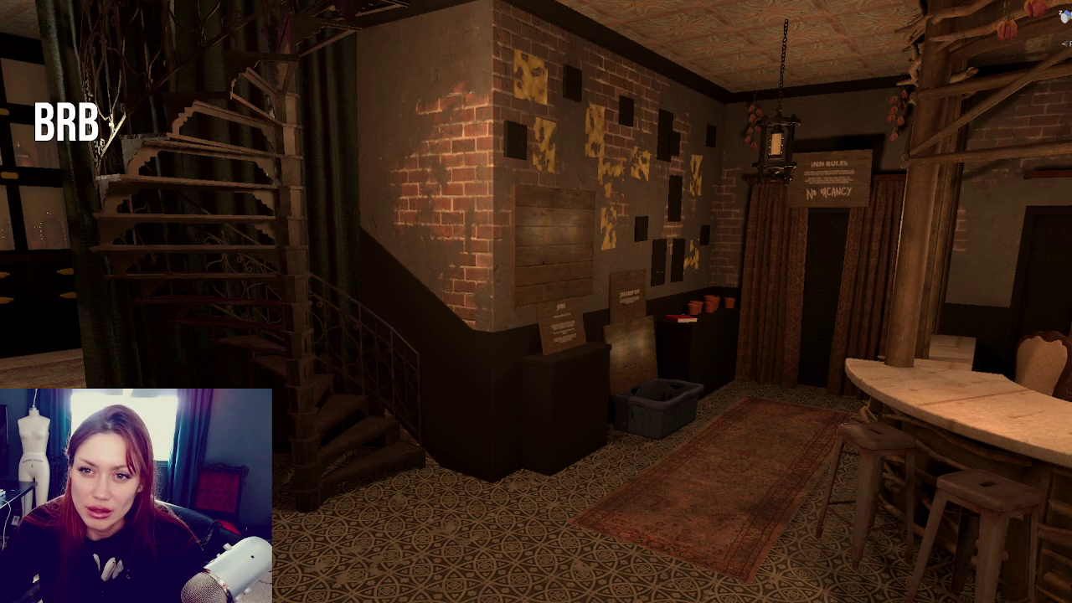
click(515, 152)
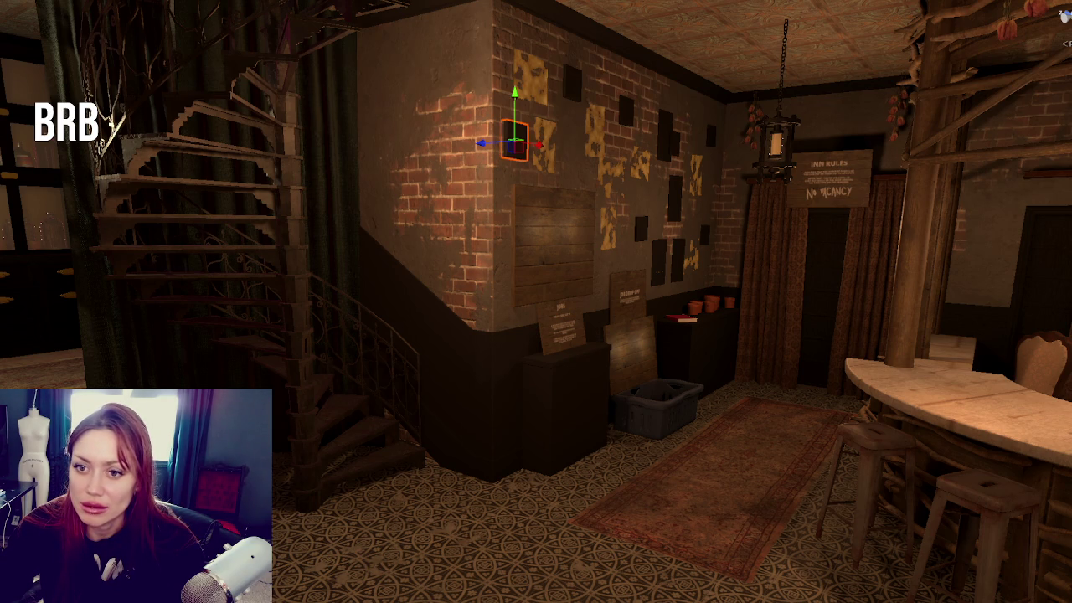
key(Delete)
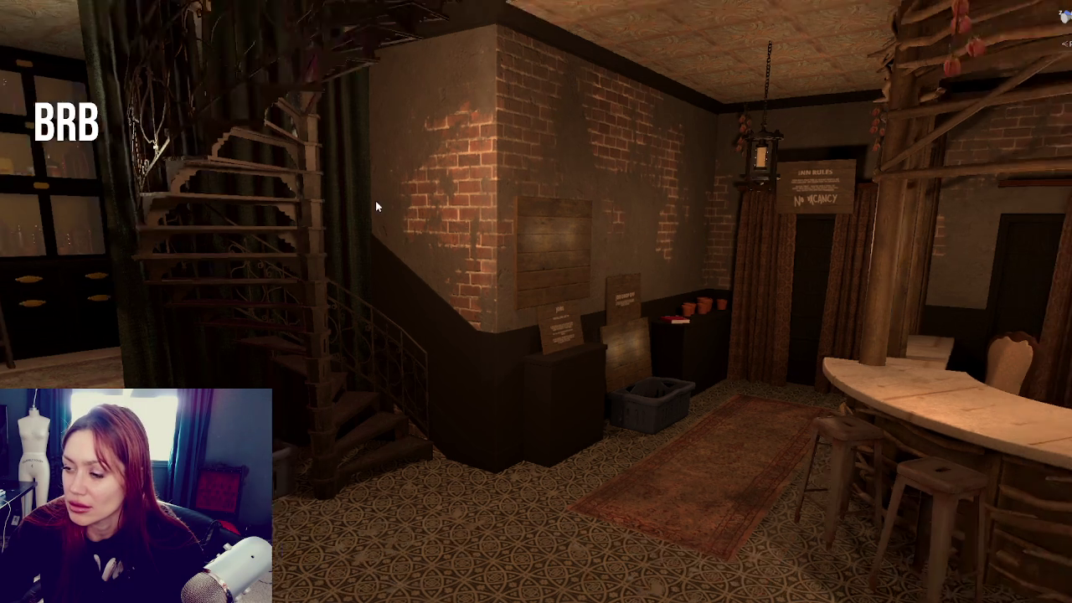
drag(378, 206, 270, 173)
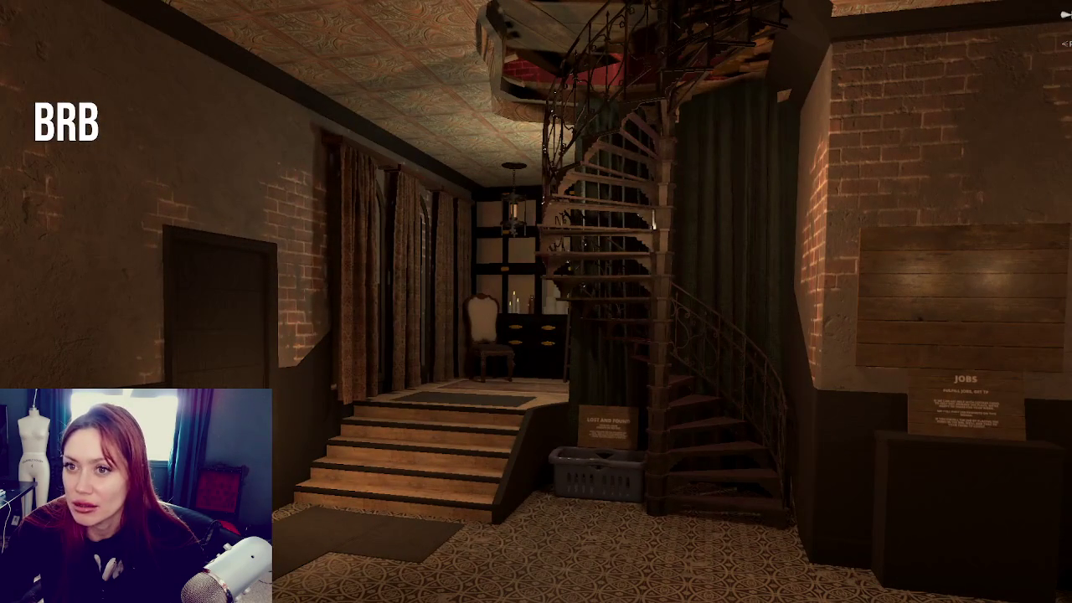
key(ctrl+z)
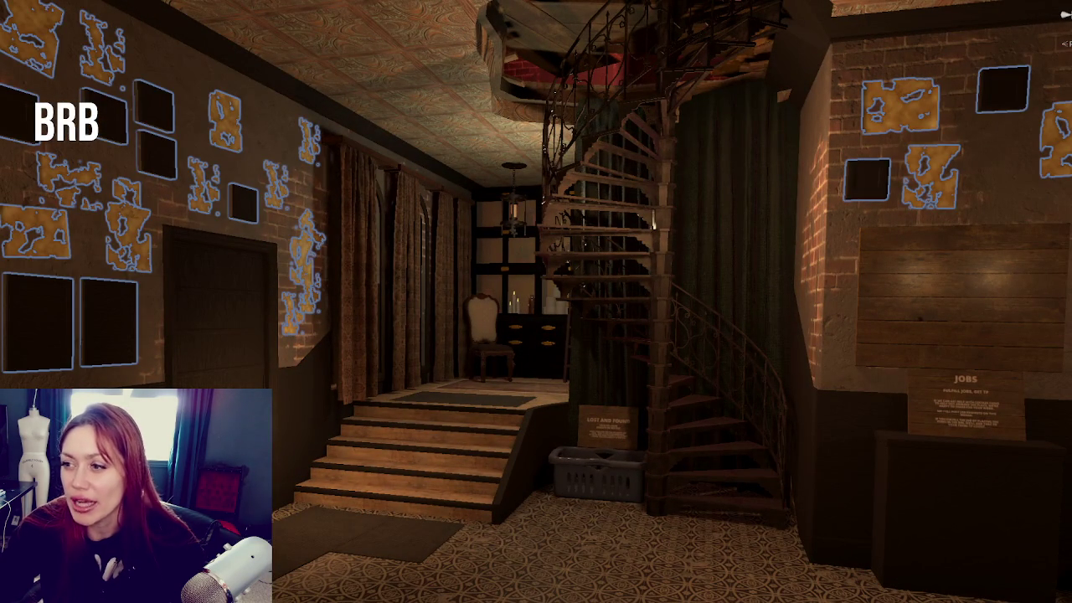
key(Delete)
key(ctrl+z)
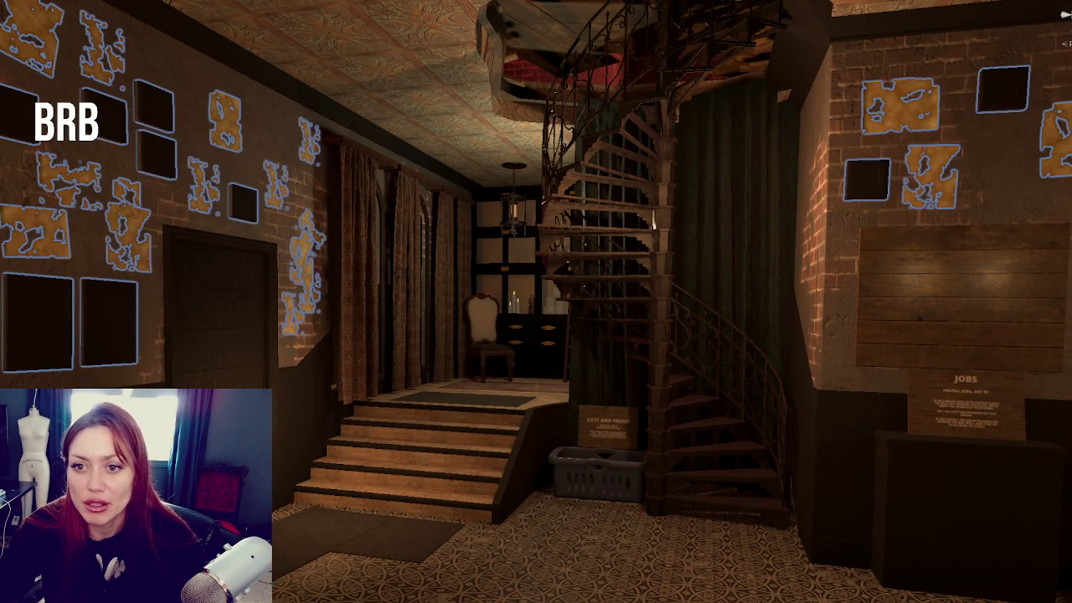
key(Delete)
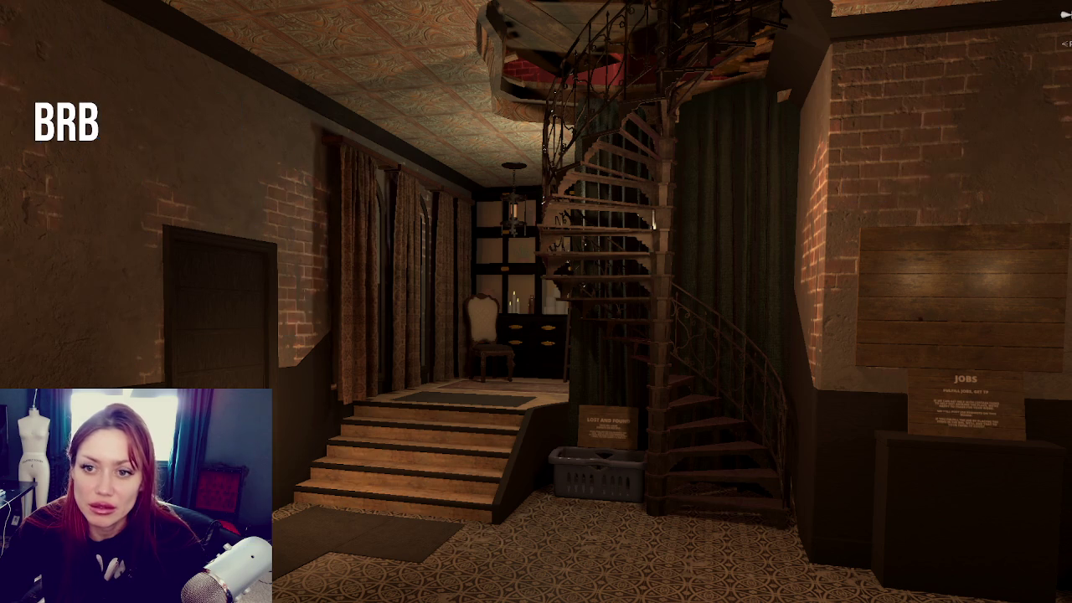
key(ctrl+z)
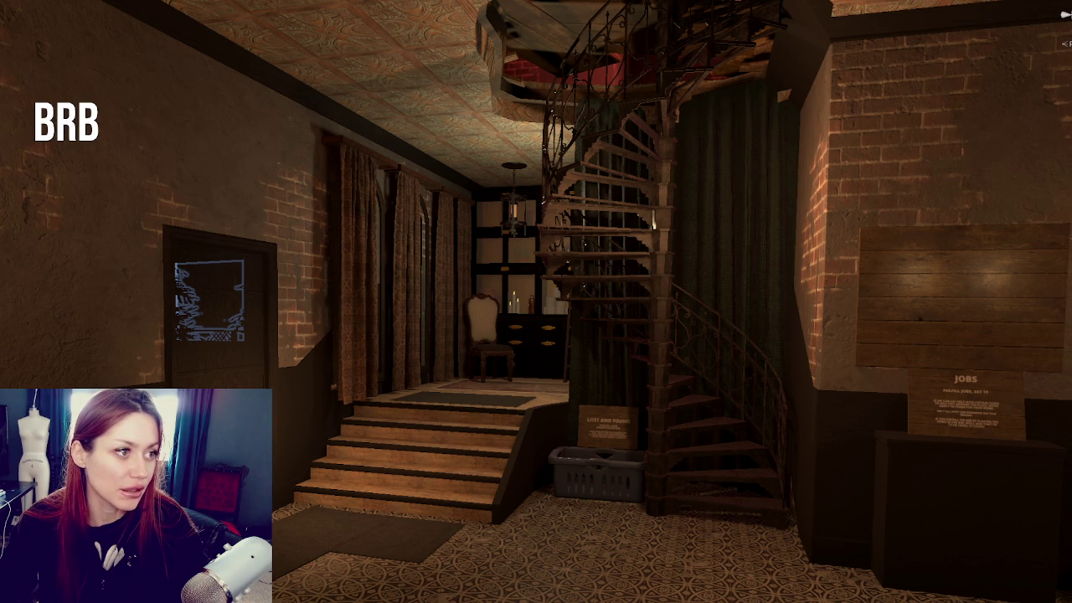
key(alt+Tab)
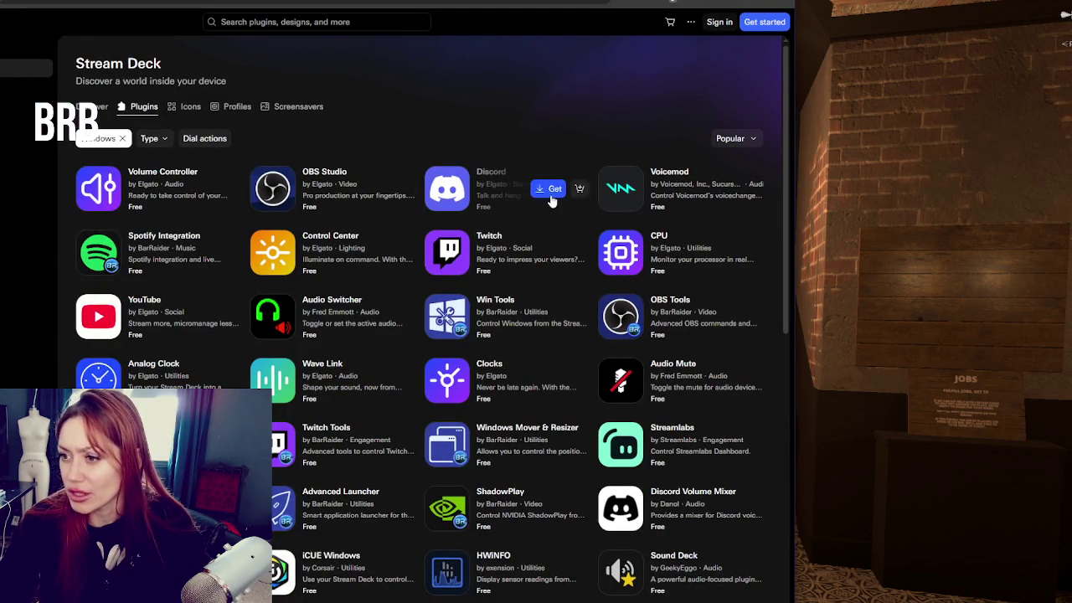
Scroll down and back up through the Stream Deck plugins grid
scroll(509, 156, down, 2)
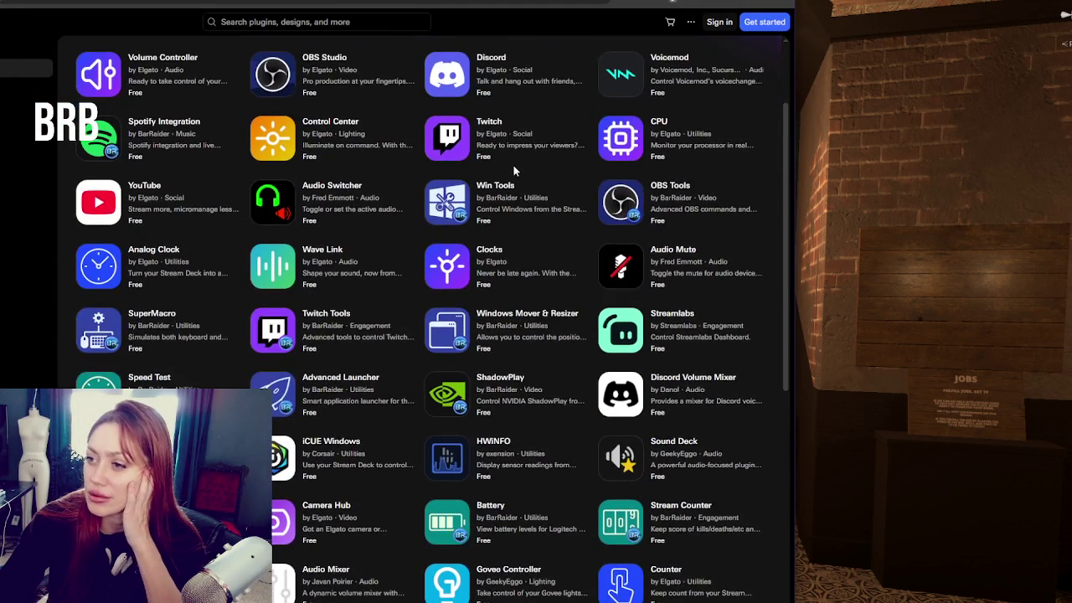
scroll(525, 255, down, 3)
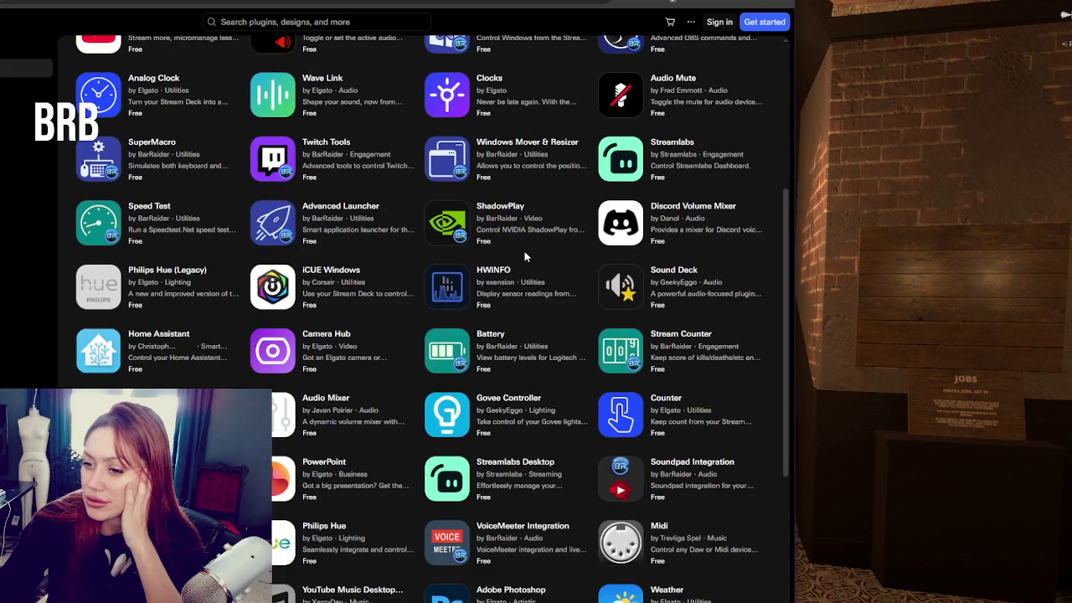
scroll(524, 250, down, 1)
scroll(522, 251, up, 2)
scroll(522, 251, up, 4)
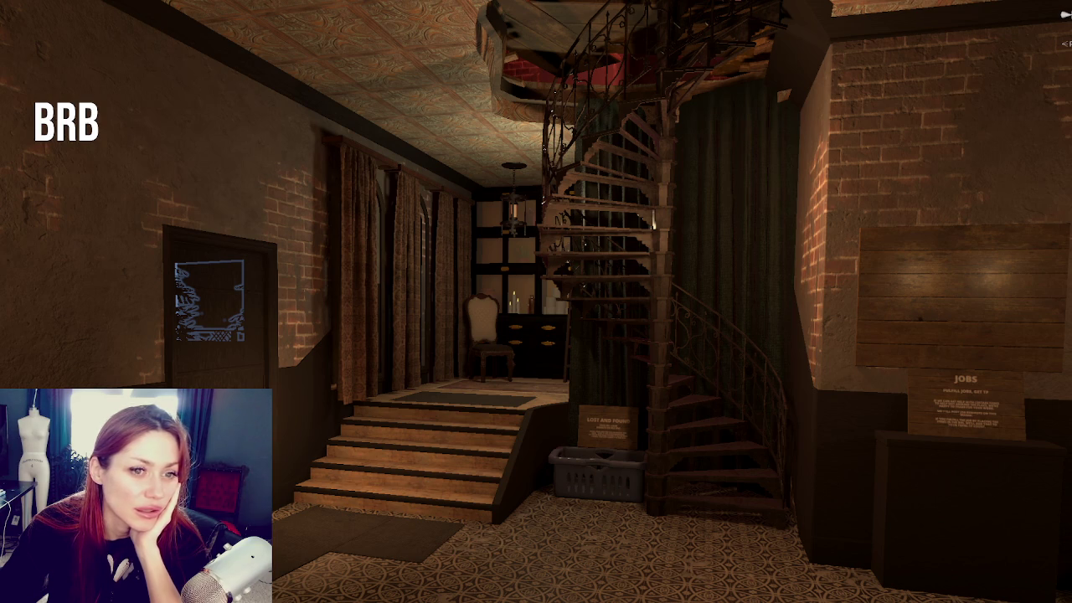
scroll(106, 279, up, 4)
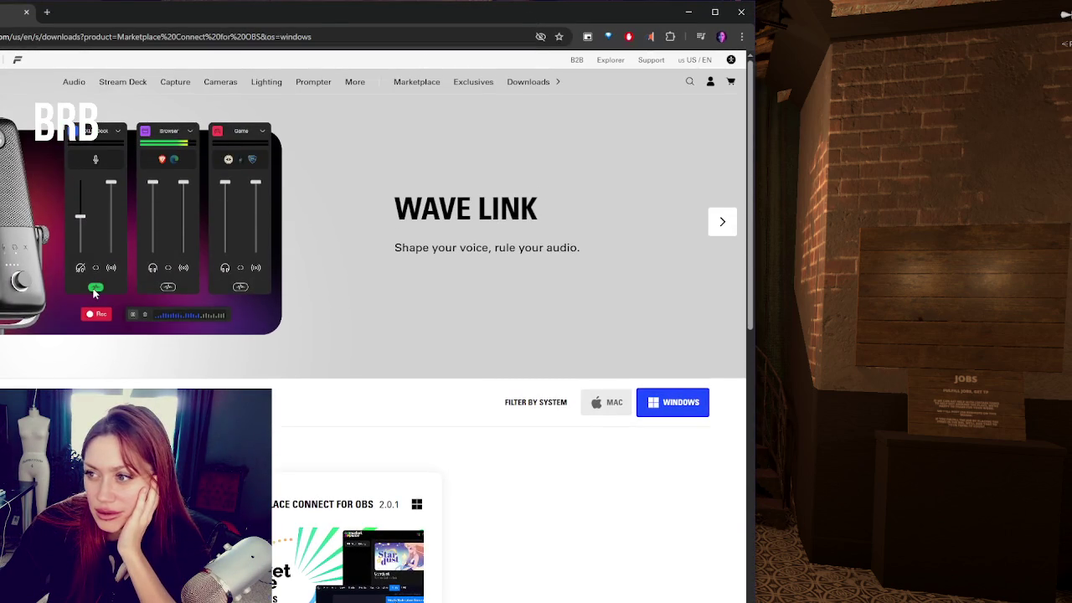
Open Elgato's Beta Software page and page through Wave Link's compatible devices
scroll(448, 273, down, 3)
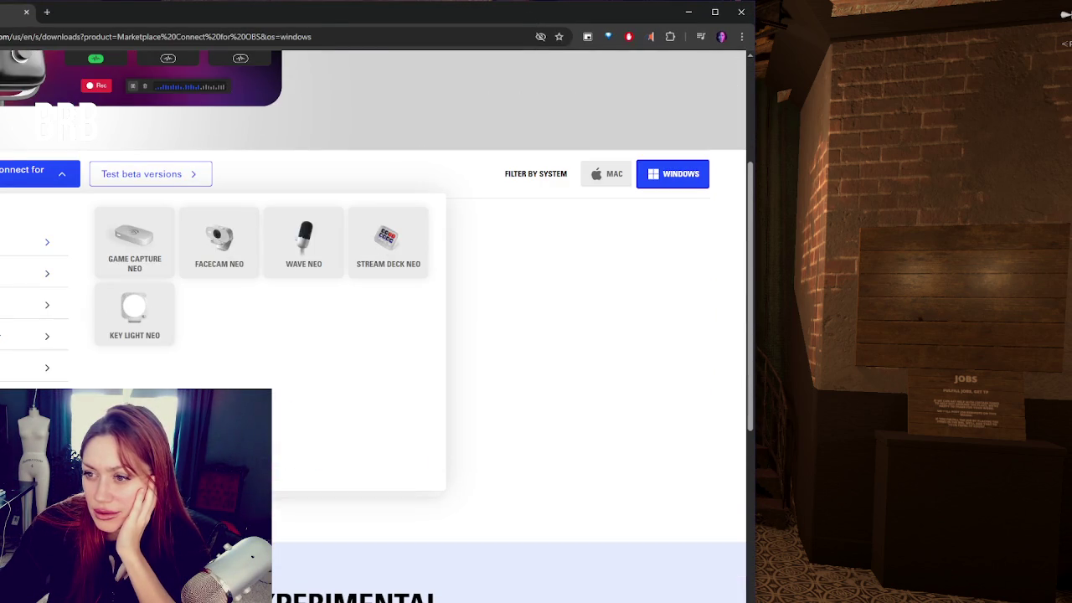
mouse_move(33, 367)
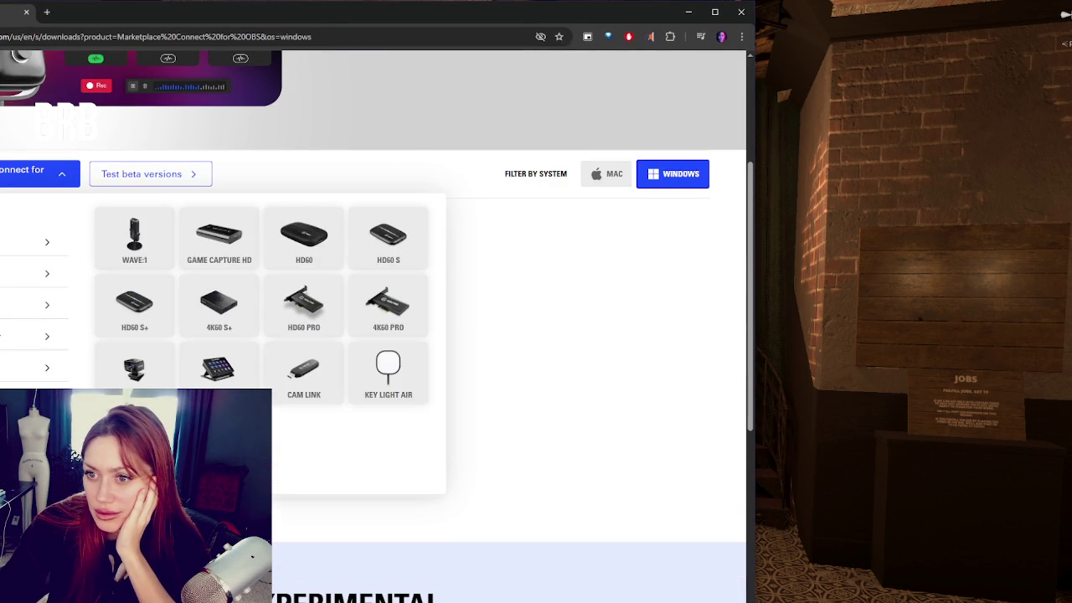
click(128, 177)
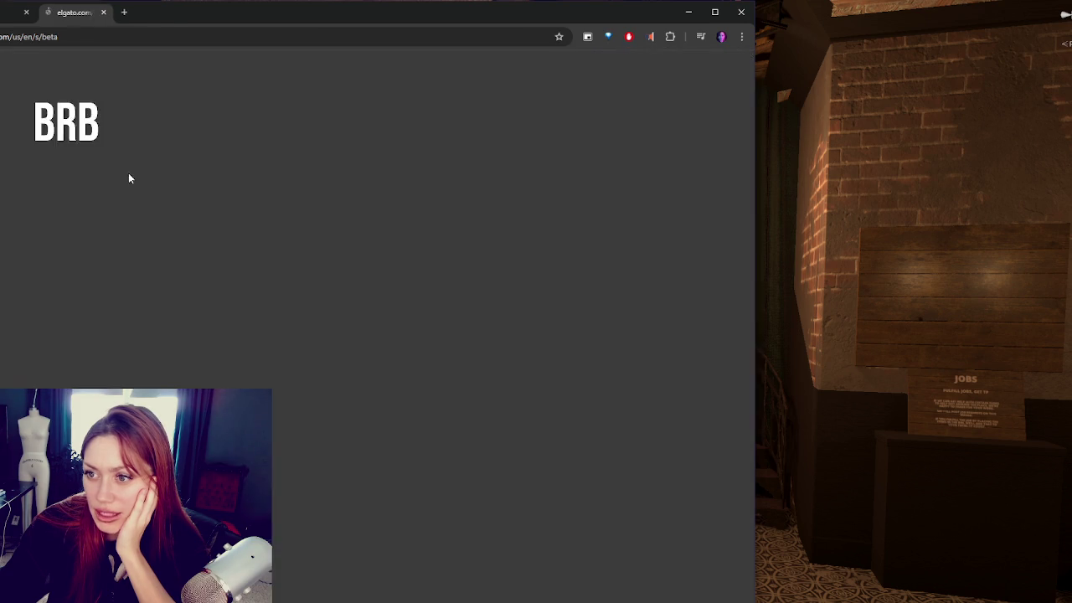
scroll(268, 228, down, 3)
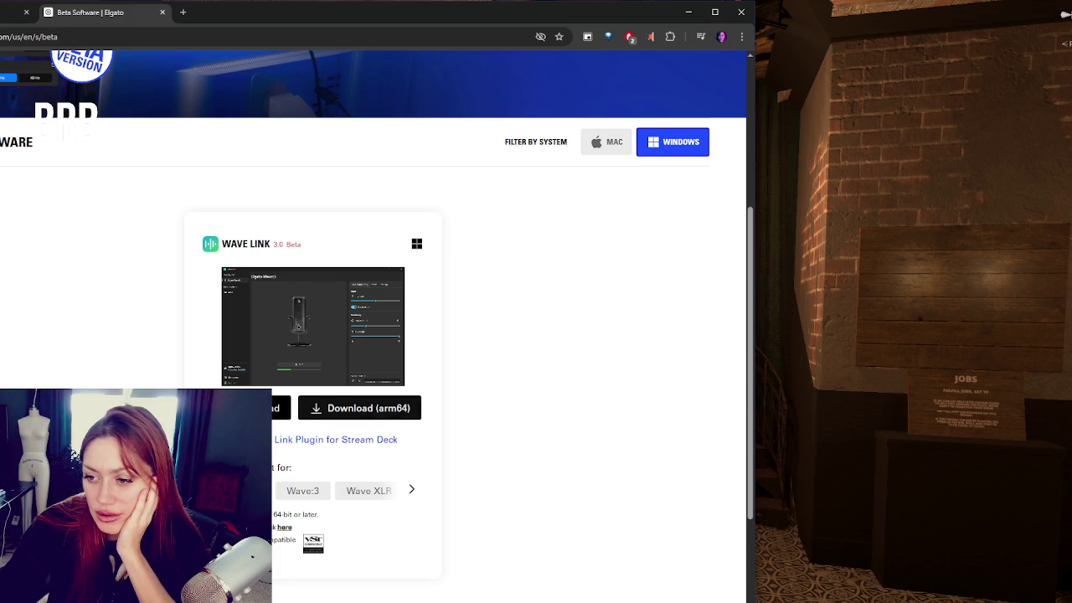
click(413, 491)
click(413, 491)
scroll(94, 186, up, 5)
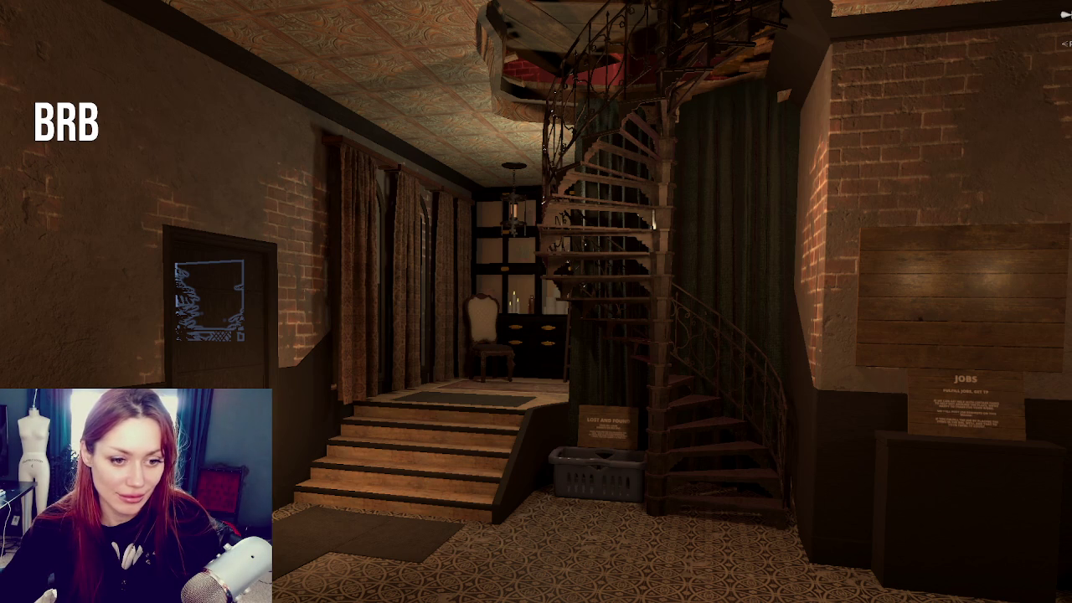
Fly the Scene view from the lobby past the stairs out to the backyard lounge
mouse_move(416, 445)
mouse_down()
mouse_move(687, 491)
mouse_move(617, 443)
mouse_move(579, 462)
mouse_move(654, 335)
mouse_move(669, 266)
mouse_move(712, 302)
mouse_move(883, 319)
mouse_move(442, 194)
mouse_move(567, 484)
mouse_move(542, 373)
mouse_up()
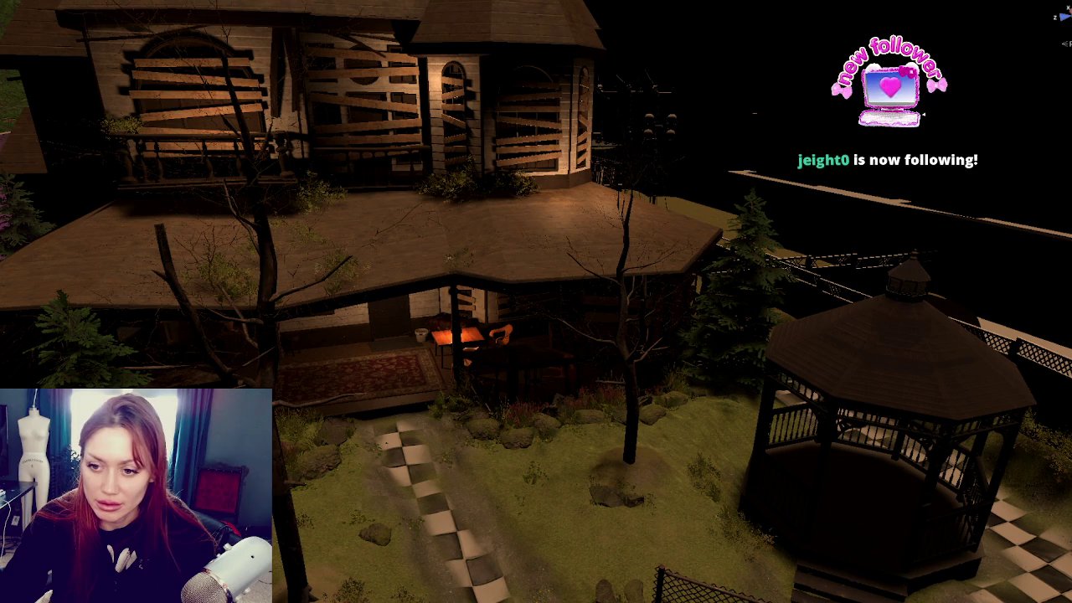
mouse_move(486, 415)
mouse_down()
mouse_move(570, 299)
mouse_move(520, 346)
mouse_move(486, 347)
mouse_move(490, 356)
mouse_move(88, 220)
mouse_up()
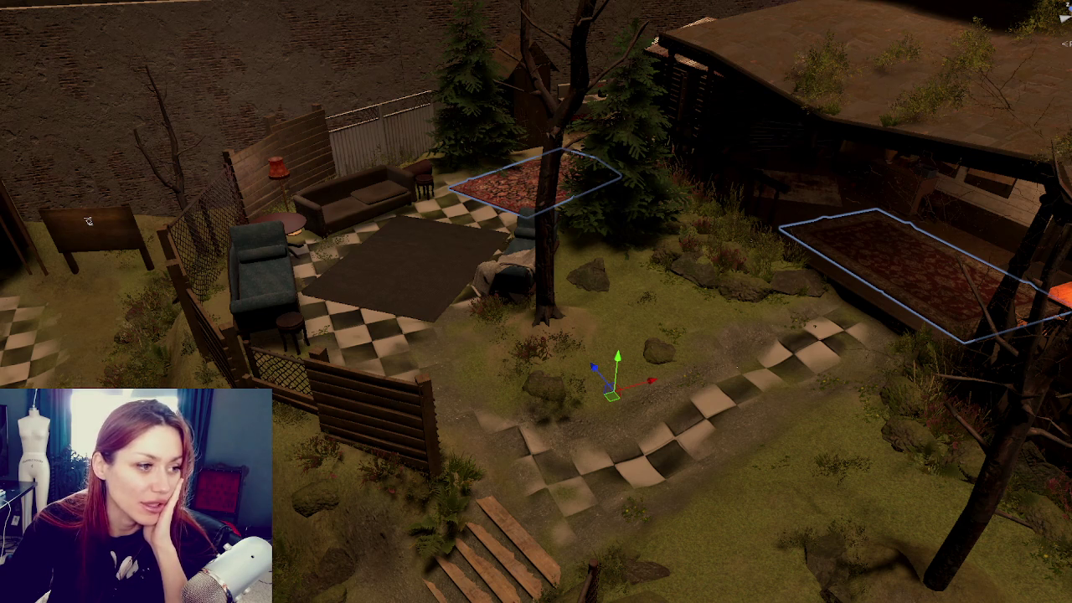
Move the view behind the fence, select the yard's tall back wall, and pull back to an overview
mouse_move(414, 362)
mouse_down()
mouse_move(301, 407)
mouse_move(457, 330)
mouse_move(536, 371)
mouse_move(473, 399)
mouse_move(689, 327)
mouse_move(679, 353)
mouse_up()
scroll(536, 335, up, 3)
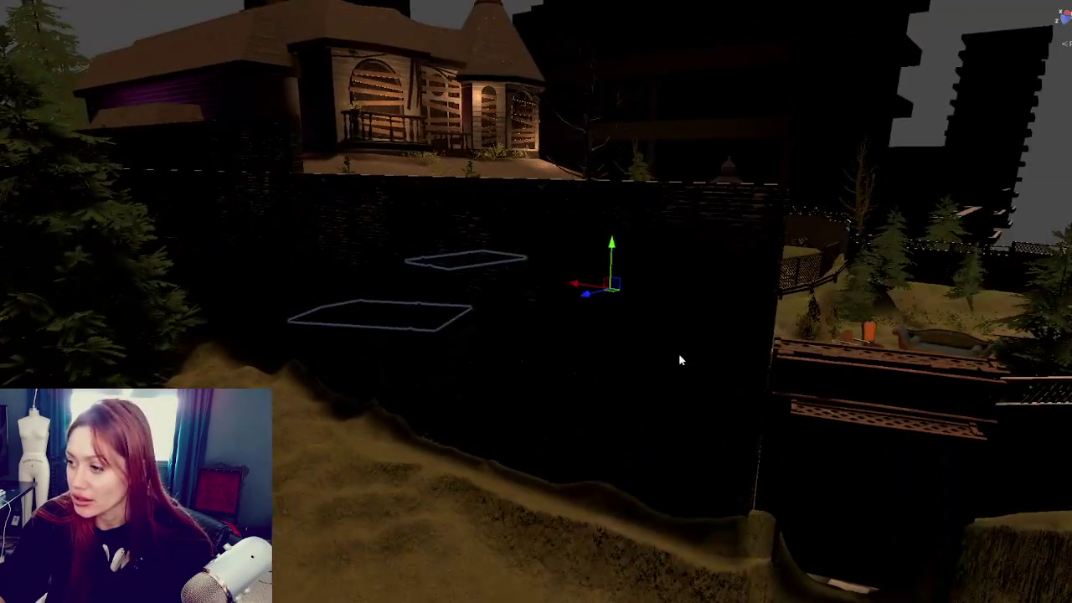
scroll(679, 352, down, 3)
scroll(454, 515, up, 3)
click(454, 515)
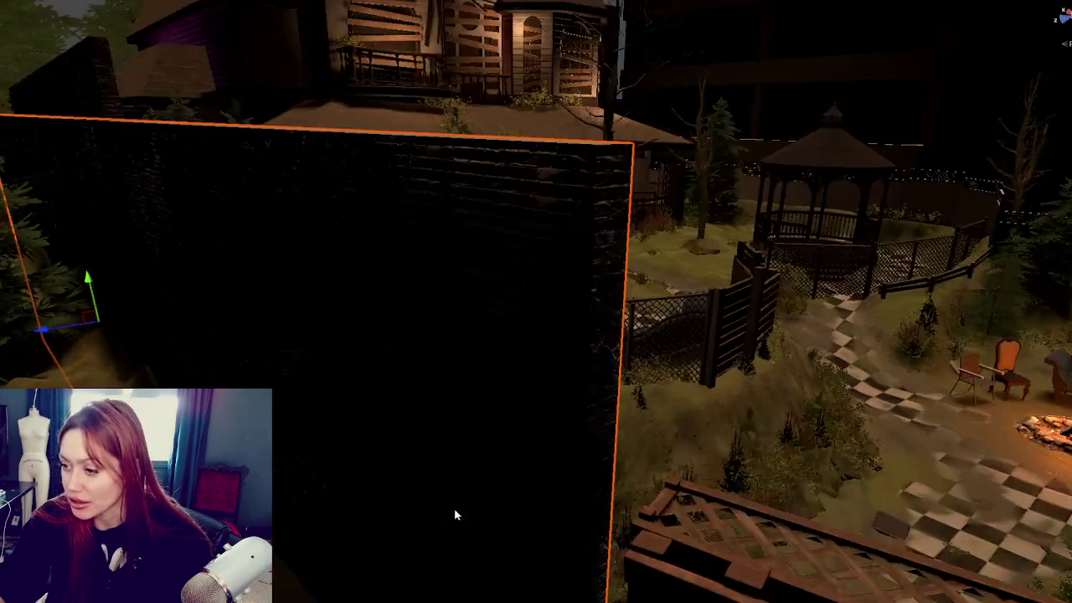
scroll(454, 515, down, 3)
mouse_move(463, 496)
mouse_down()
mouse_move(257, 303)
mouse_move(319, 287)
mouse_move(307, 373)
mouse_up()
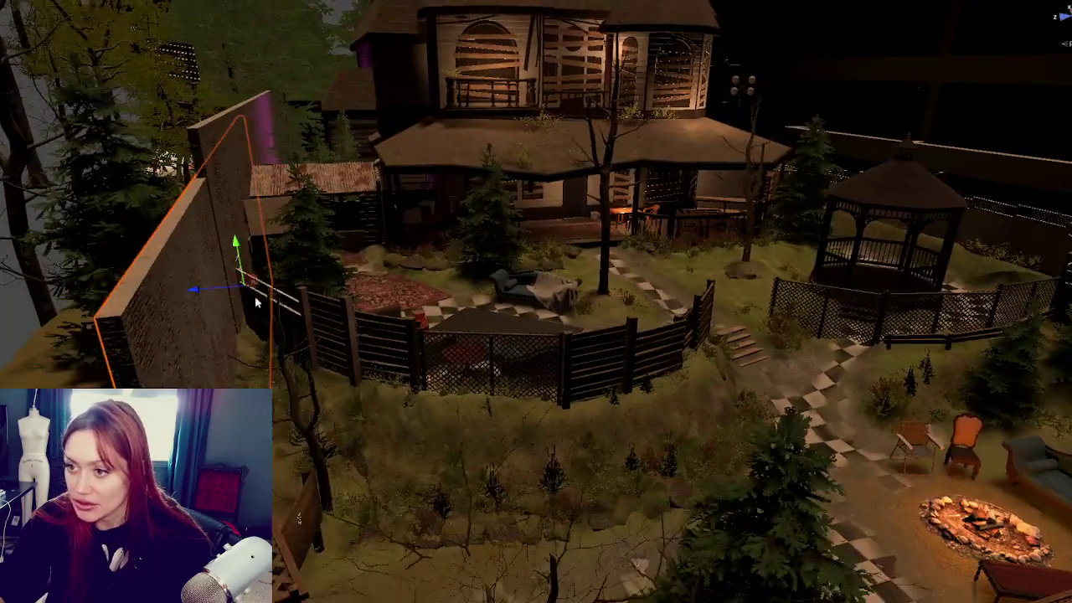
Select the sink by the back wall and nudge it slightly with the Move tool
click(657, 214)
click(605, 203)
click(605, 204)
key(e)
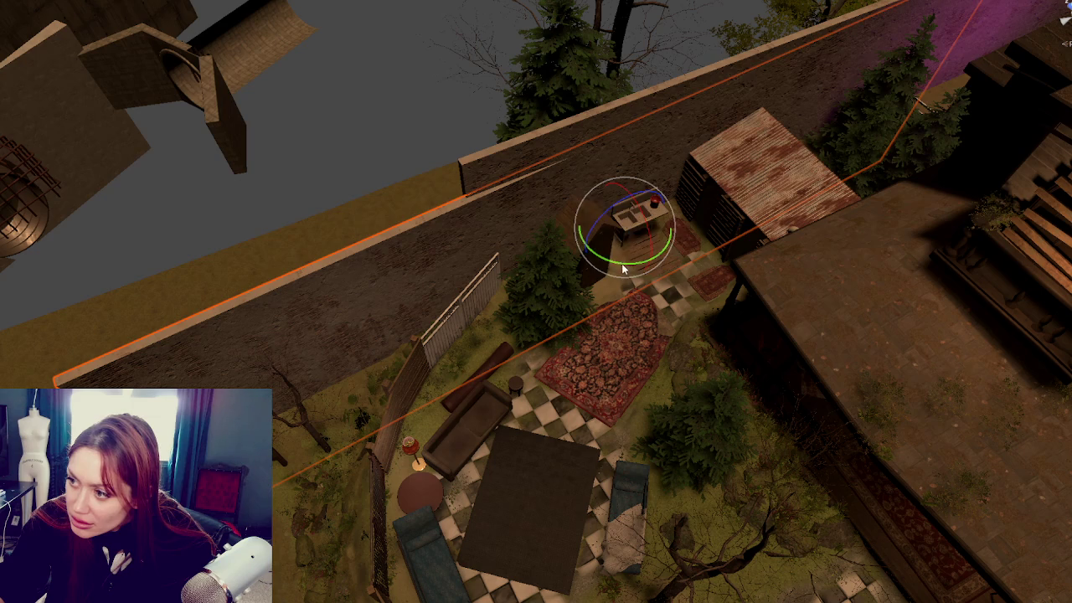
key(w)
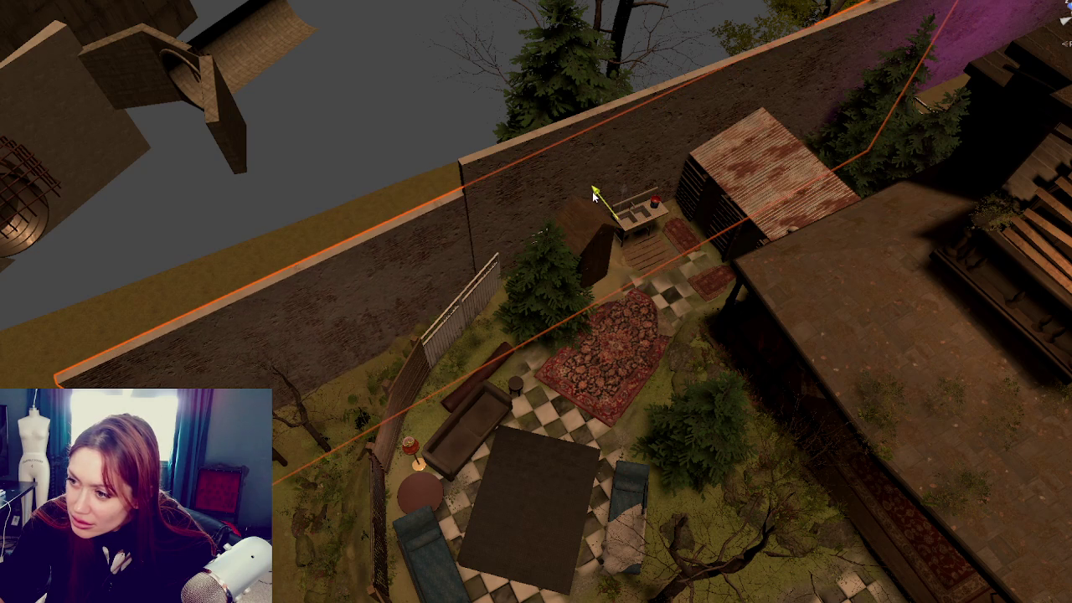
drag(593, 194, 599, 201)
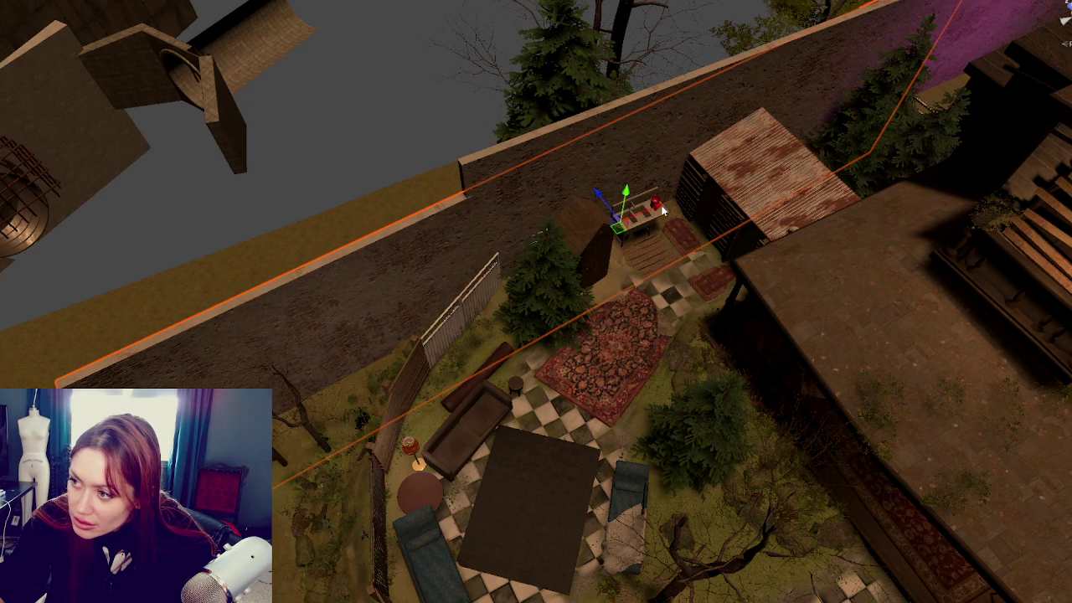
Orbit to a new courtyard angle, select the floor lamp, and preview the scene without overlays
mouse_move(662, 210)
mouse_down()
mouse_move(746, 346)
mouse_move(659, 223)
mouse_move(849, 220)
mouse_move(293, 377)
mouse_move(441, 316)
mouse_move(414, 313)
mouse_move(421, 340)
mouse_move(462, 383)
mouse_move(465, 326)
mouse_move(284, 386)
mouse_move(275, 432)
mouse_up()
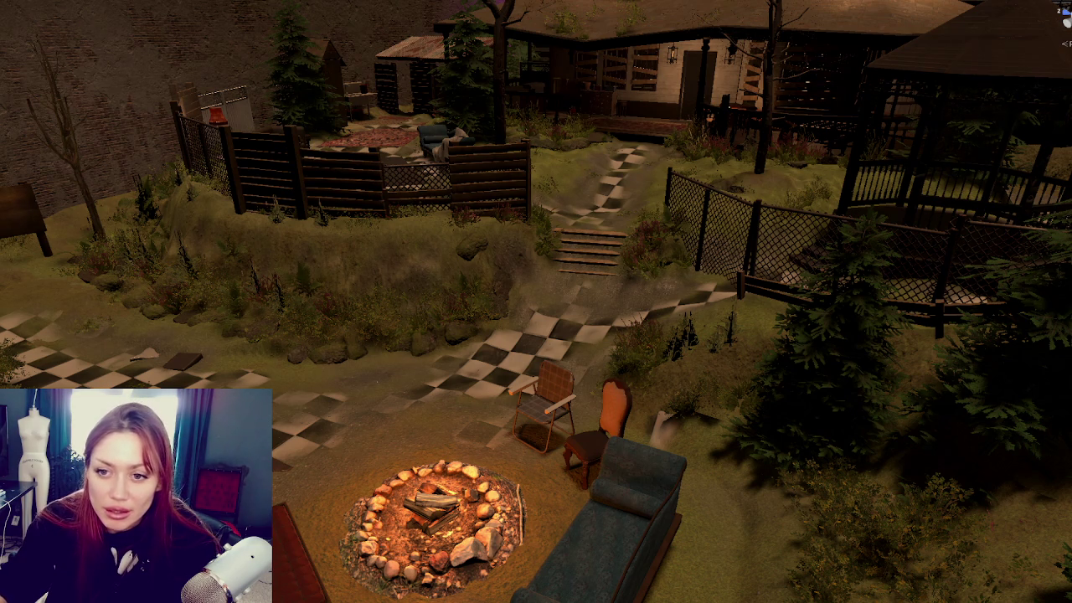
click(214, 117)
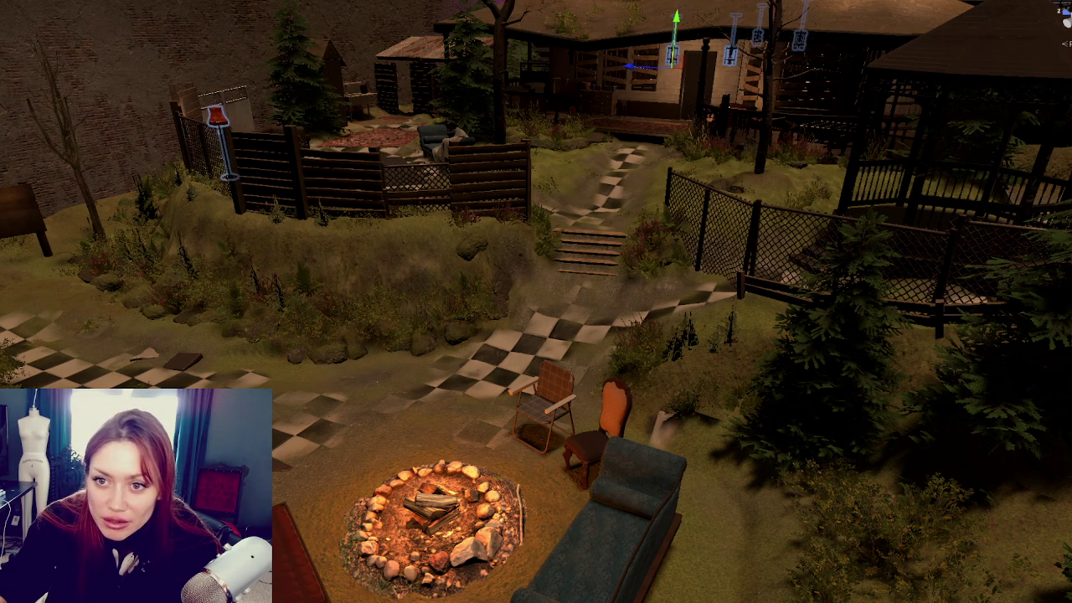
key(ctrl+p)
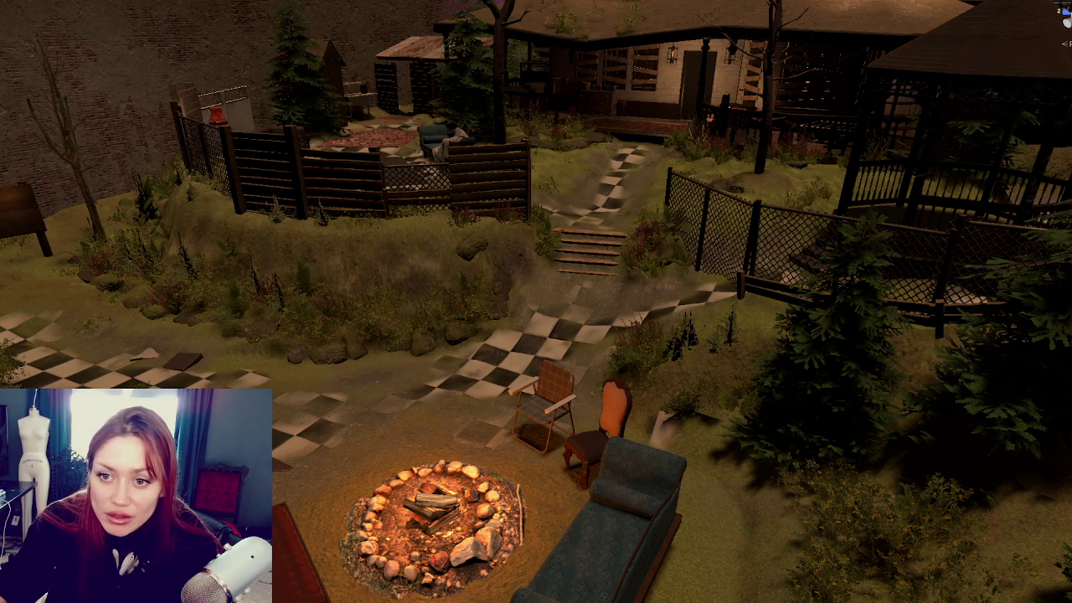
key(ctrl+p)
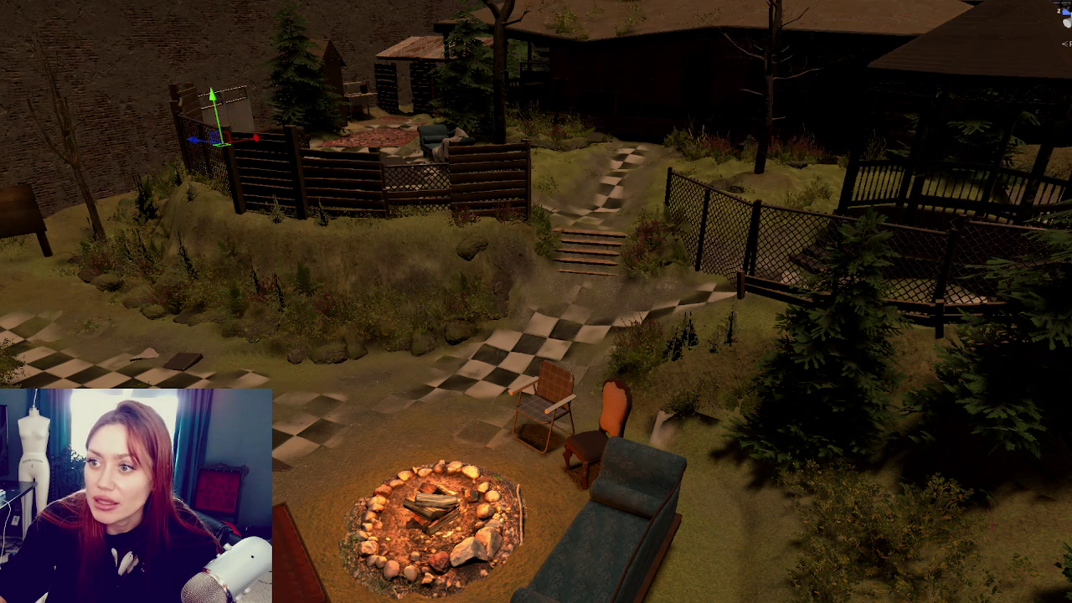
key(Escape)
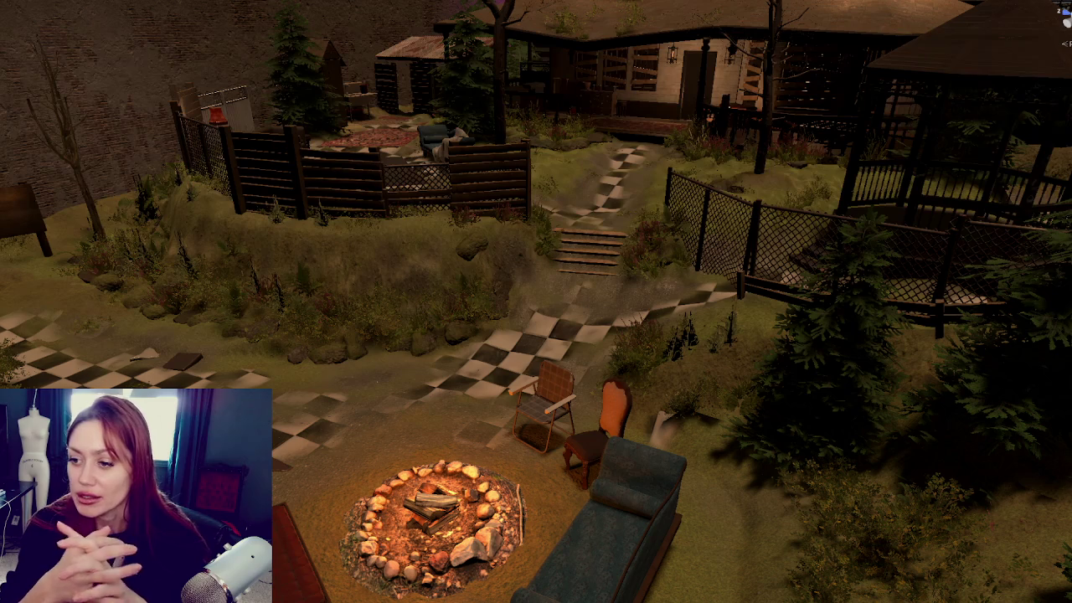
scroll(479, 232, down, 3)
mouse_move(479, 232)
mouse_down()
mouse_move(450, 222)
mouse_move(501, 198)
mouse_move(501, 188)
mouse_move(475, 183)
mouse_up()
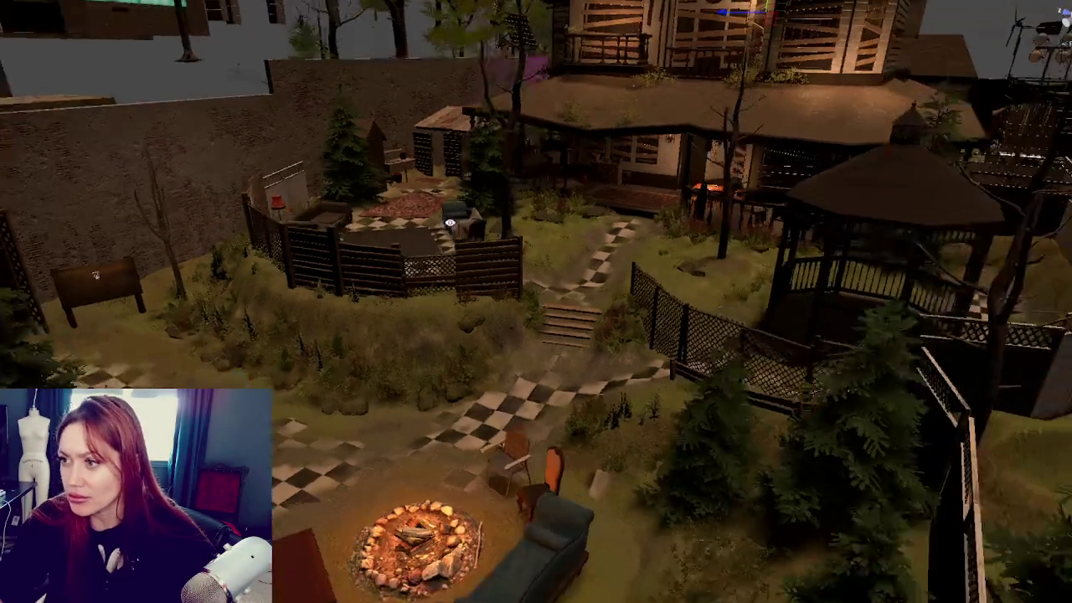
scroll(501, 197, up, 3)
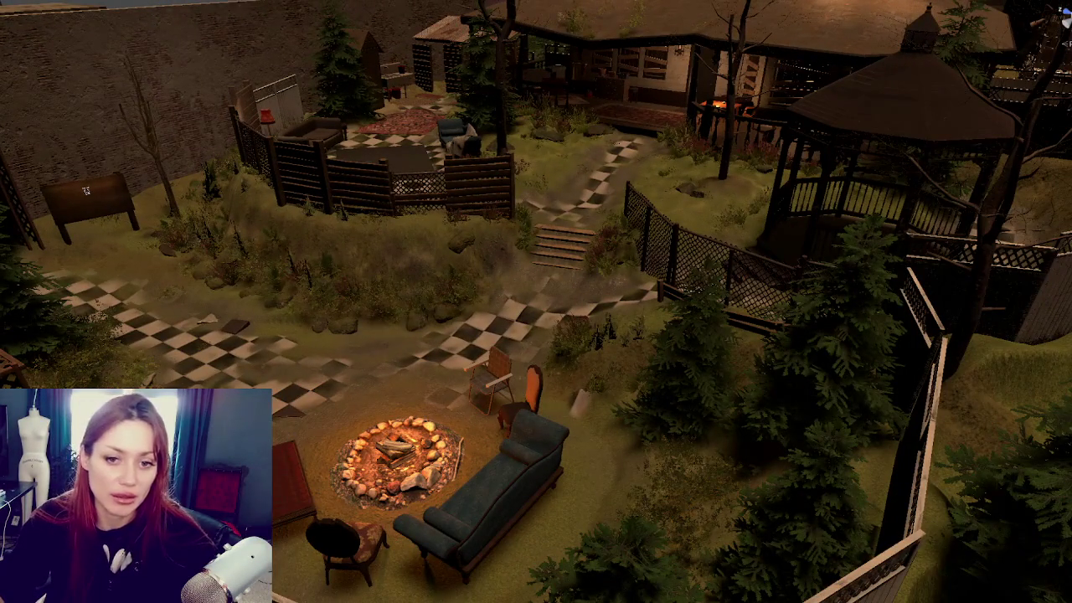
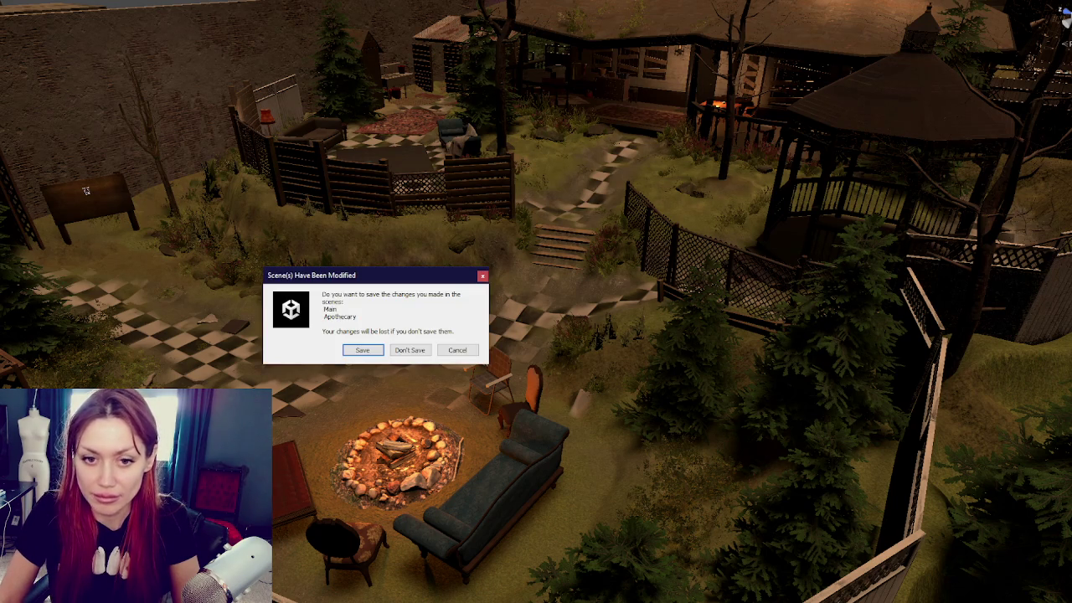
Save the modified Main and Apothecary scenes before the other scene opens
click(358, 350)
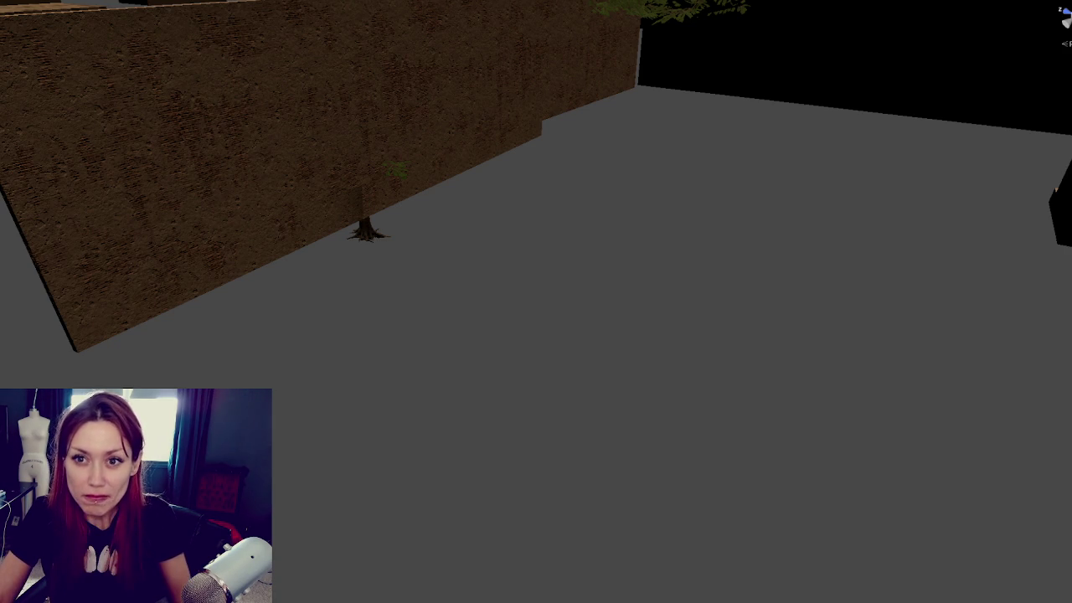
Frame the large object group, then an object near the fenced area
click(110, 191)
key(f)
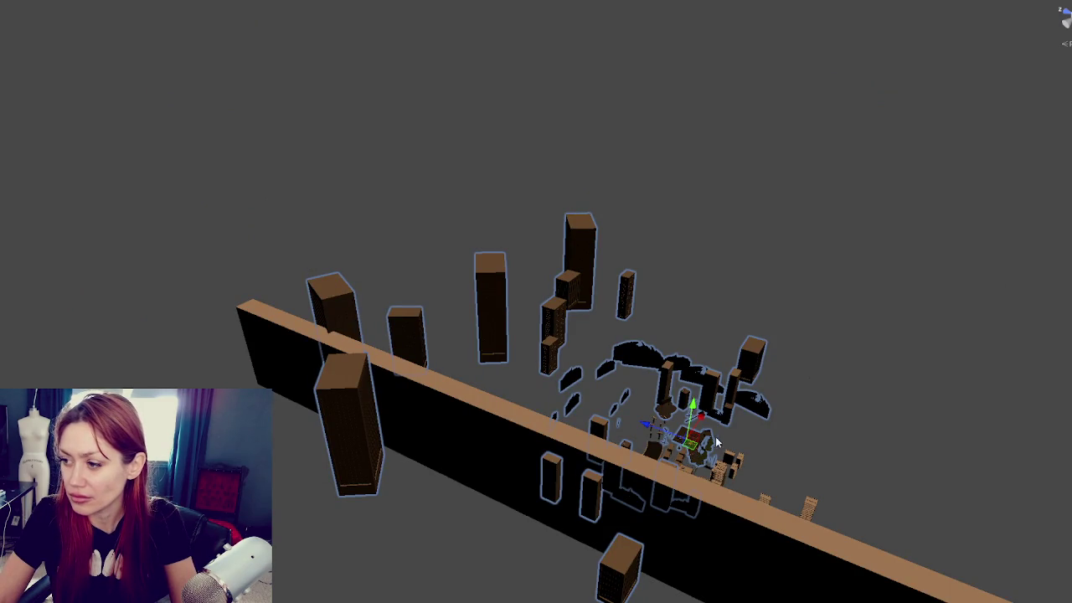
click(726, 442)
click(694, 441)
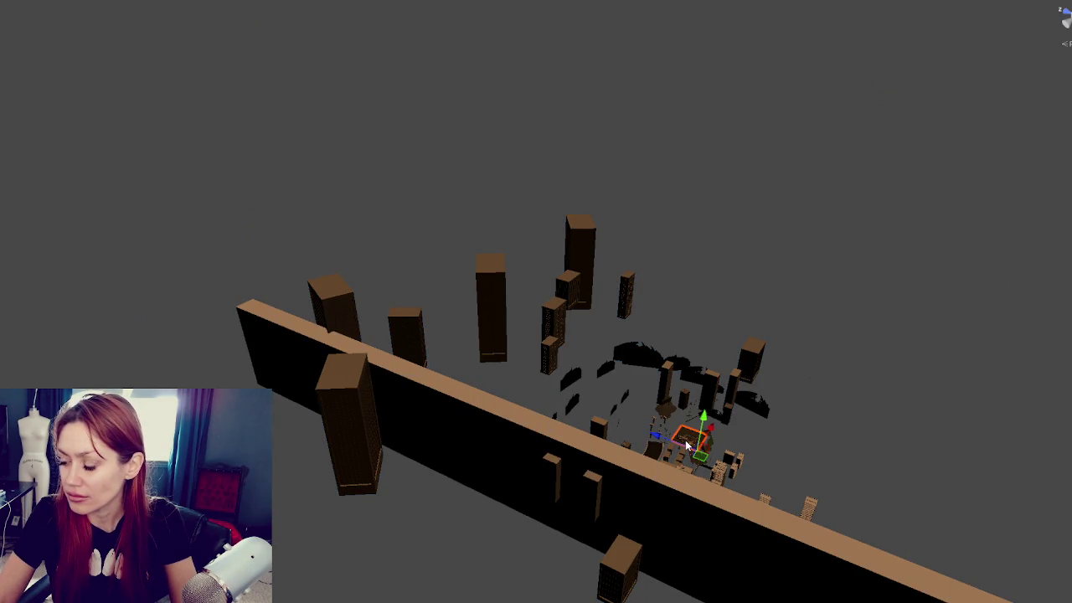
key(f)
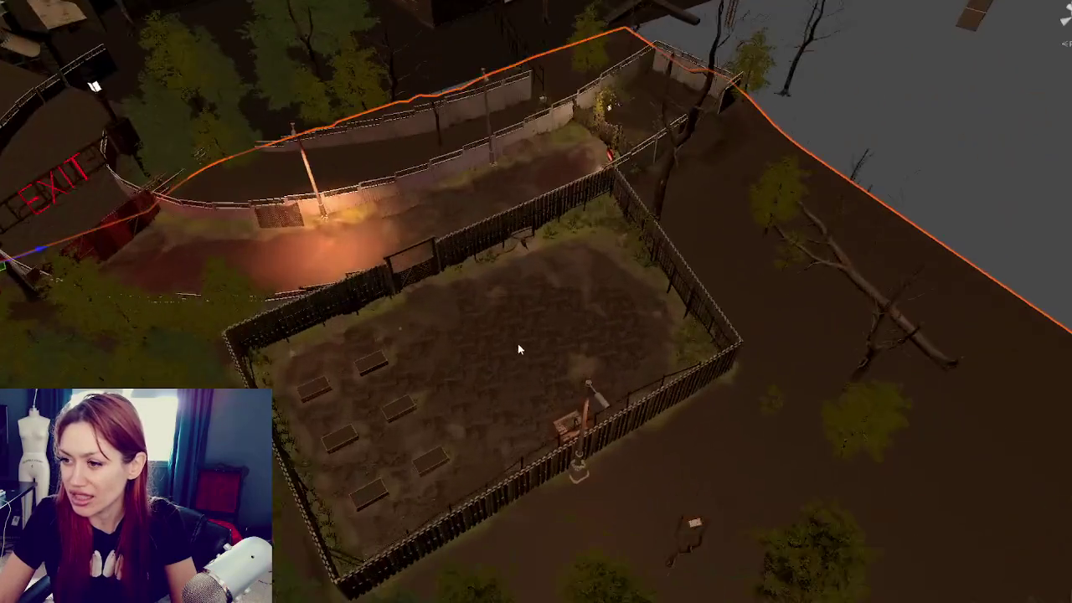
Orbit down to a low view of the fenced yard and select an object inside it
drag(517, 350, 439, 237)
mouse_move(495, 372)
mouse_down()
mouse_move(578, 357)
mouse_move(523, 363)
mouse_up()
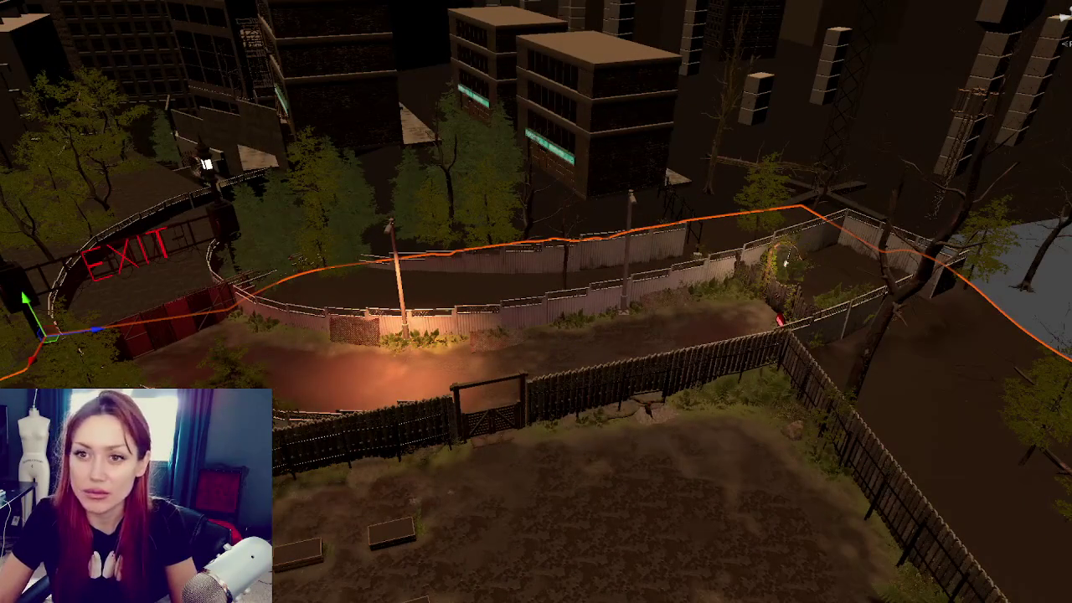
click(649, 415)
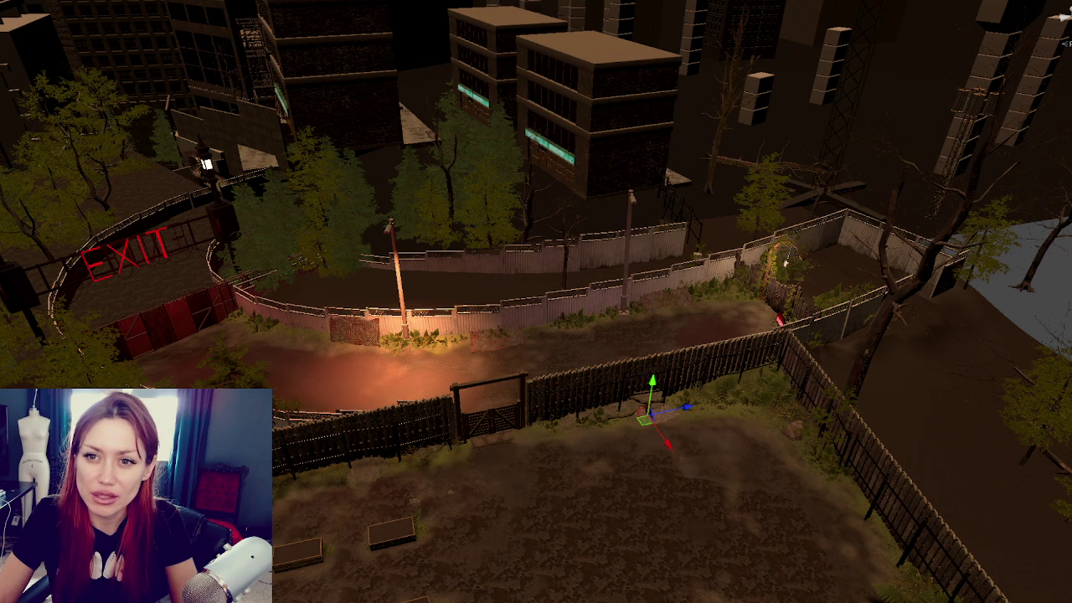
key(q)
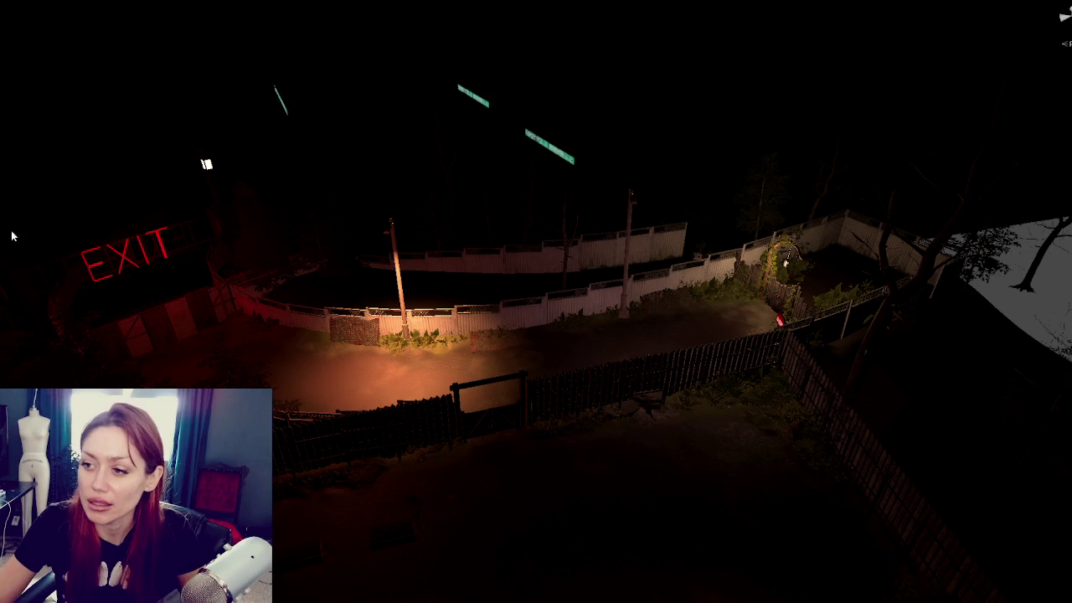
mouse_move(247, 208)
mouse_down()
mouse_move(381, 351)
mouse_move(412, 366)
mouse_move(693, 321)
mouse_move(562, 248)
mouse_up()
mouse_move(571, 371)
mouse_down()
mouse_move(323, 386)
mouse_move(397, 311)
mouse_up()
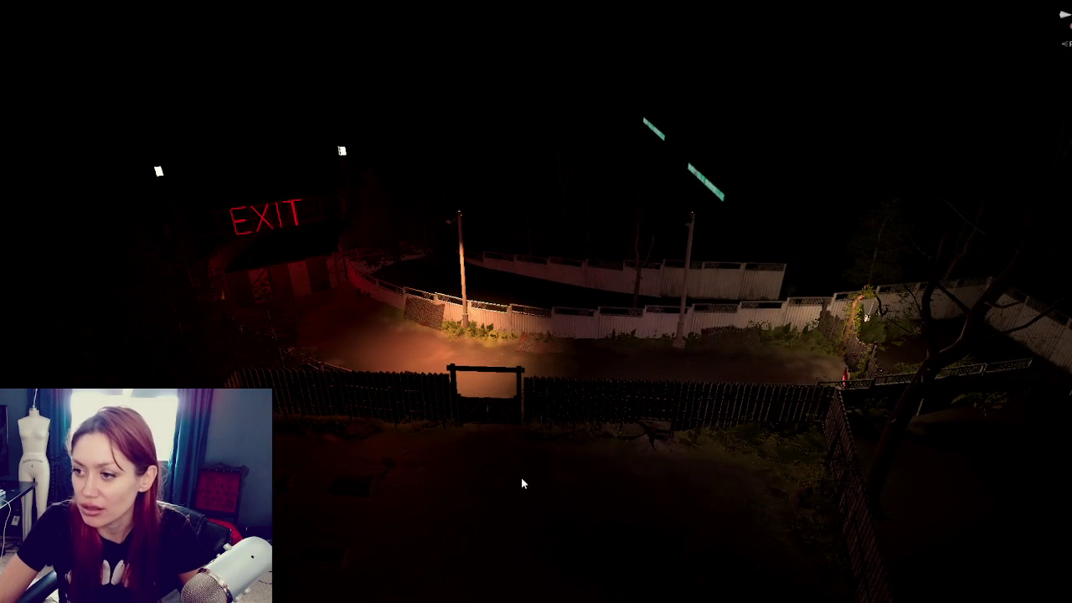
scroll(513, 501, down, 3)
scroll(500, 522, down, 2)
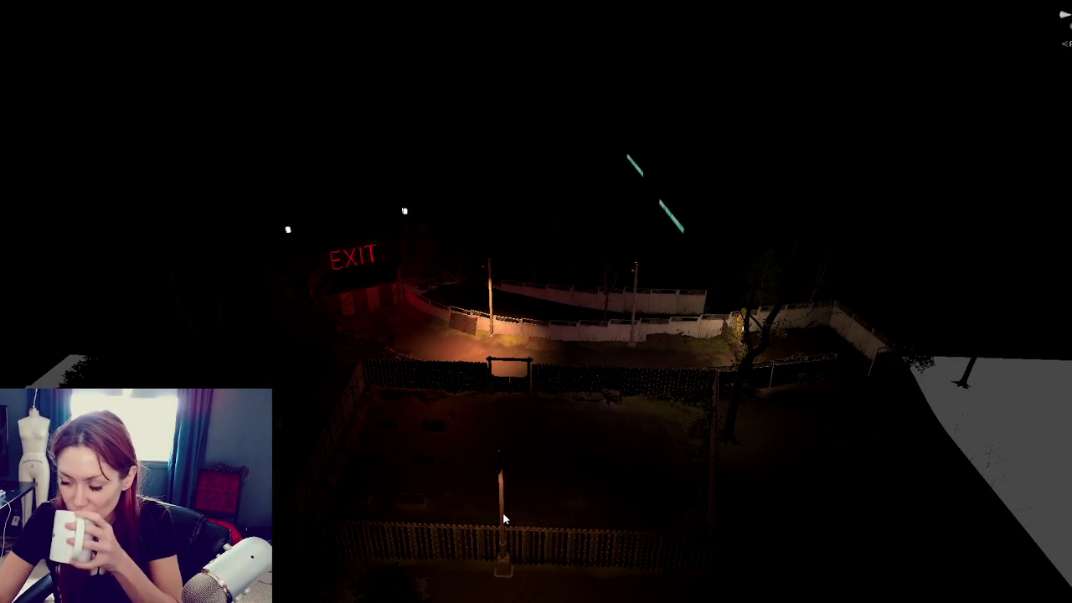
scroll(498, 495, up, 2)
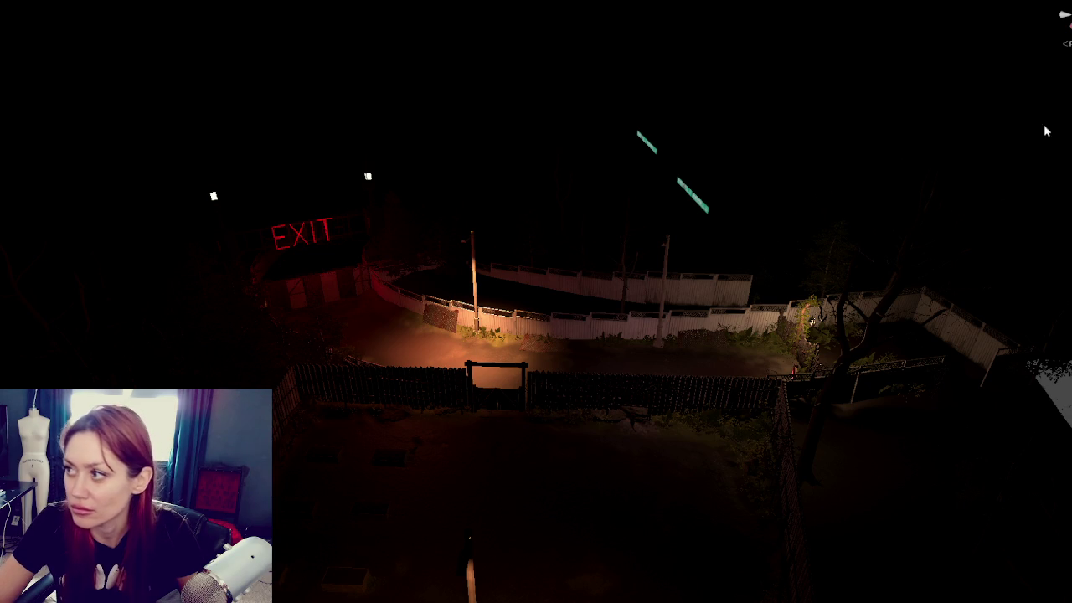
click(265, 304)
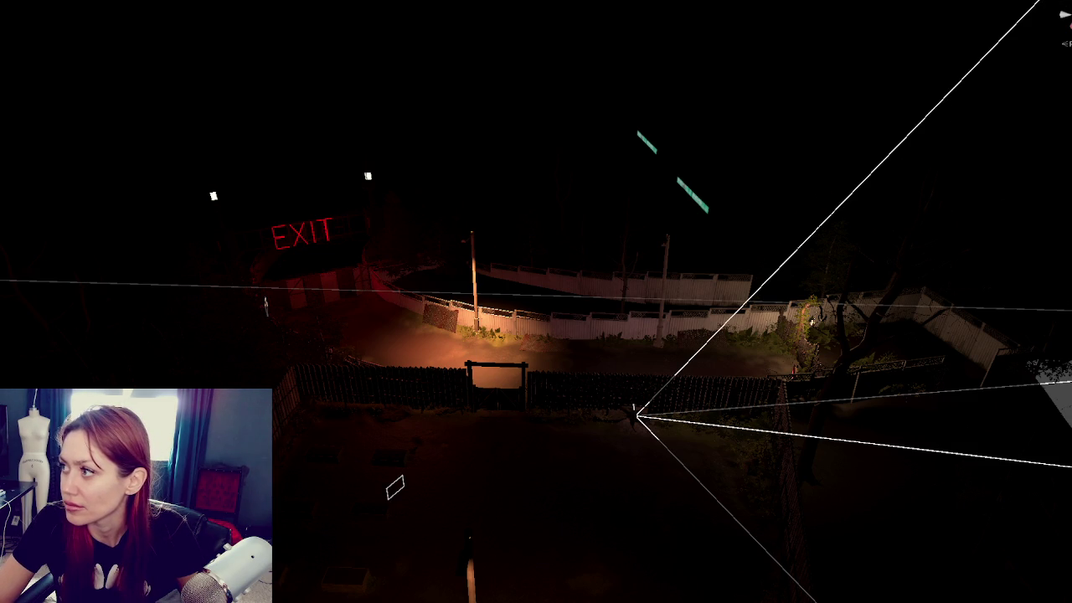
click(1064, 15)
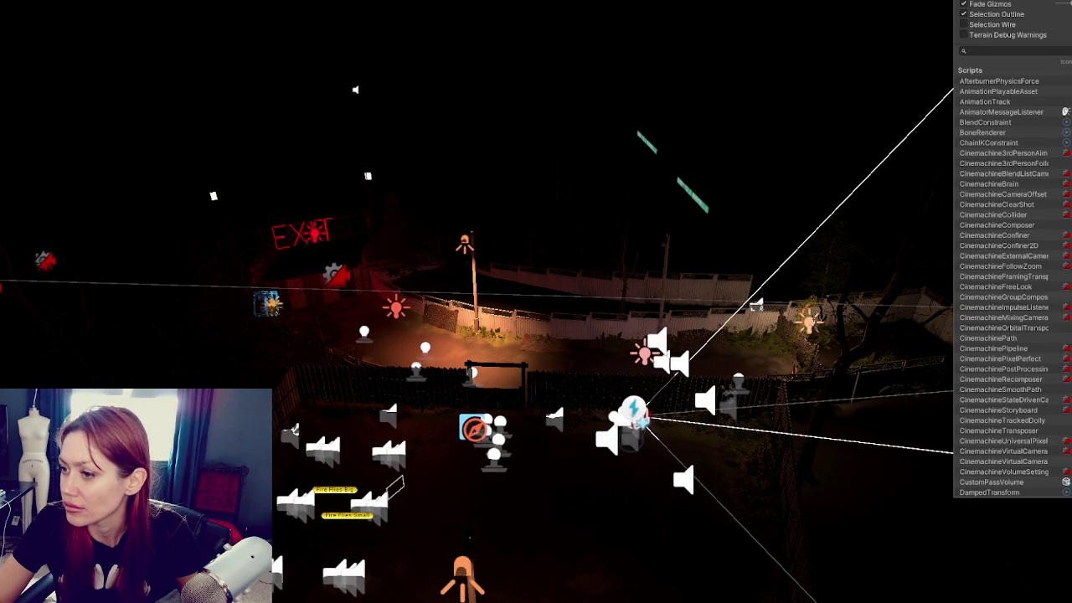
Orbit up toward the EXIT sign and select the lamp-post spotlight
mouse_move(553, 335)
mouse_down()
mouse_move(636, 301)
mouse_move(629, 314)
mouse_move(678, 304)
mouse_up()
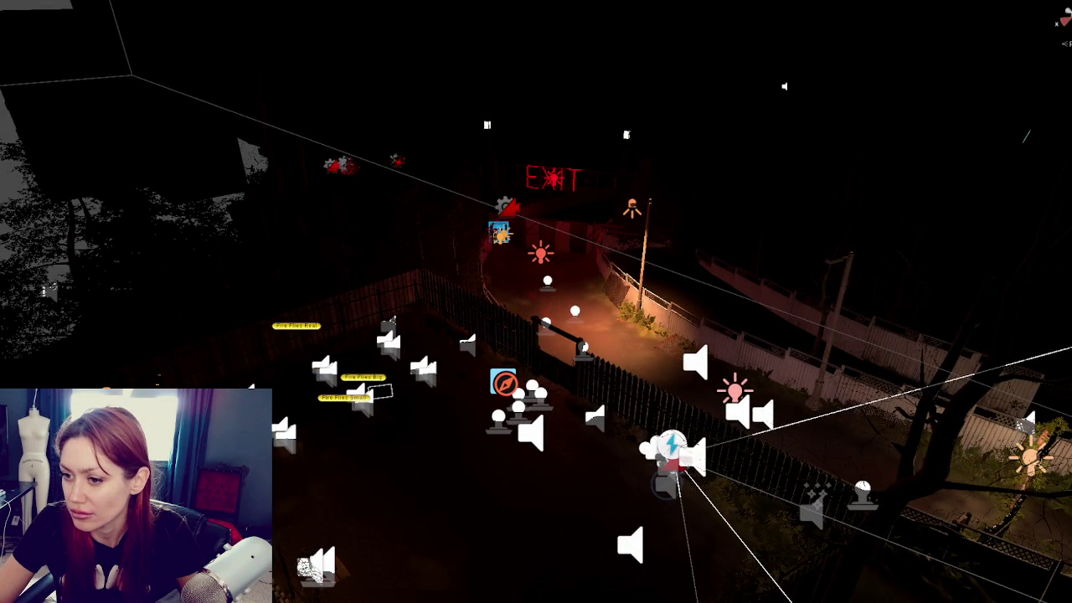
click(670, 452)
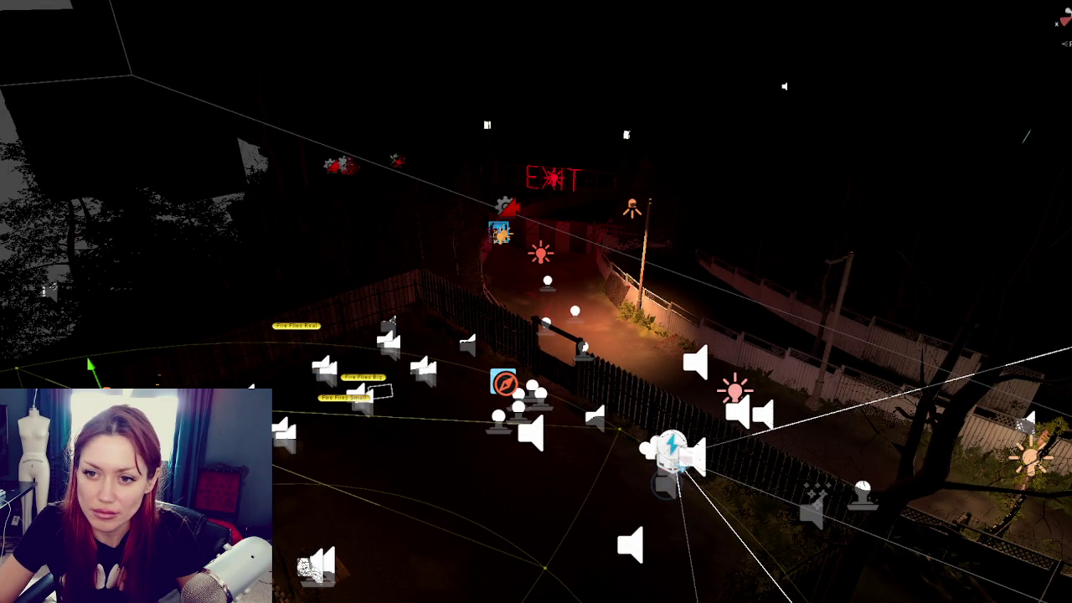
click(633, 208)
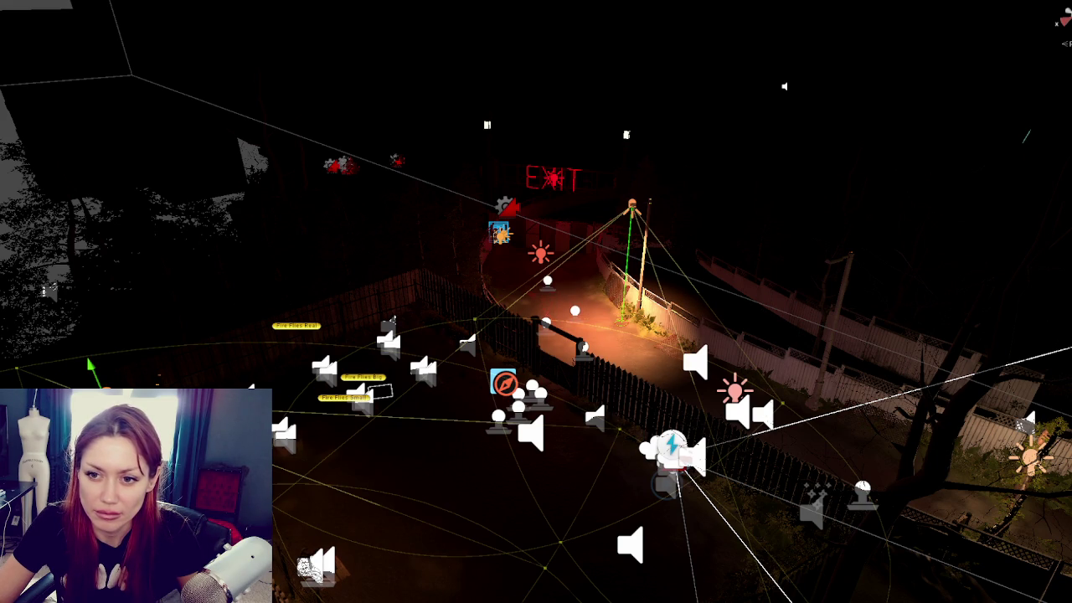
key(ctrl+z)
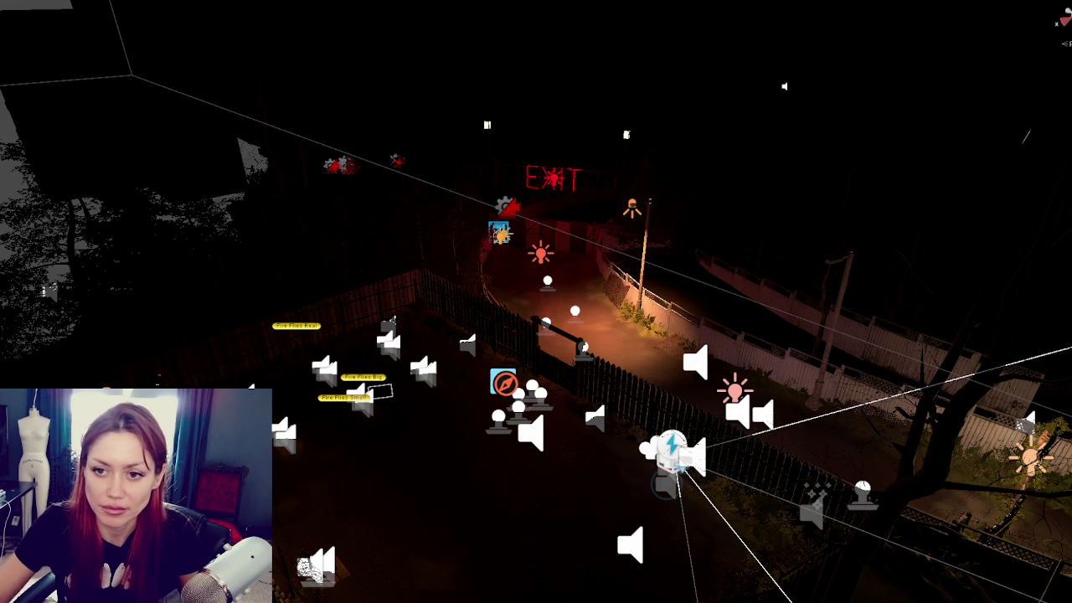
key(ctrl+y)
key(ctrl+z)
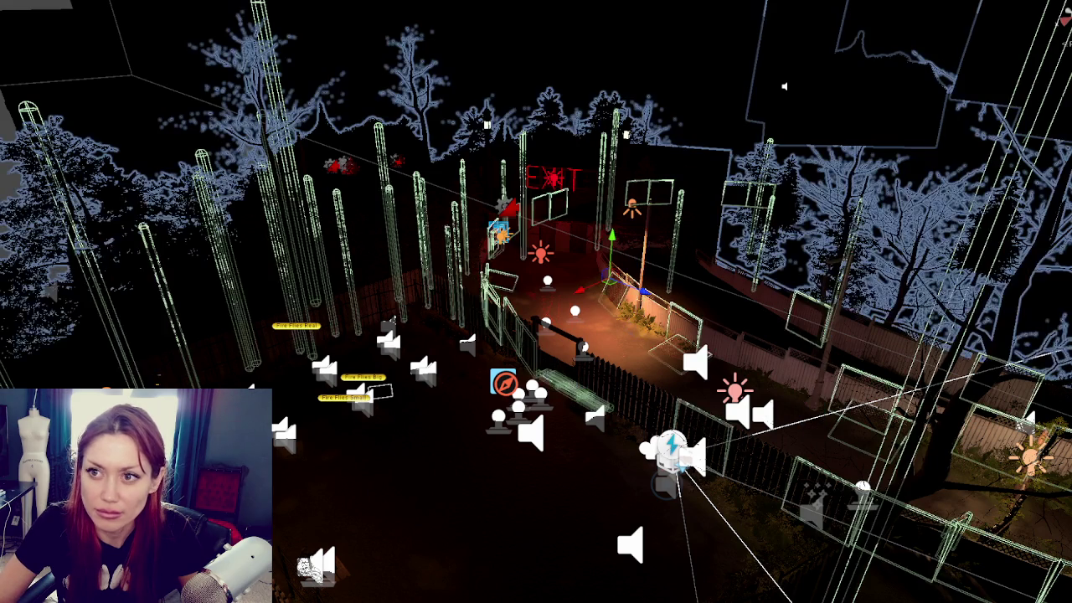
Apply static flags to the yard objects and their children, then select the red point light
click(381, 346)
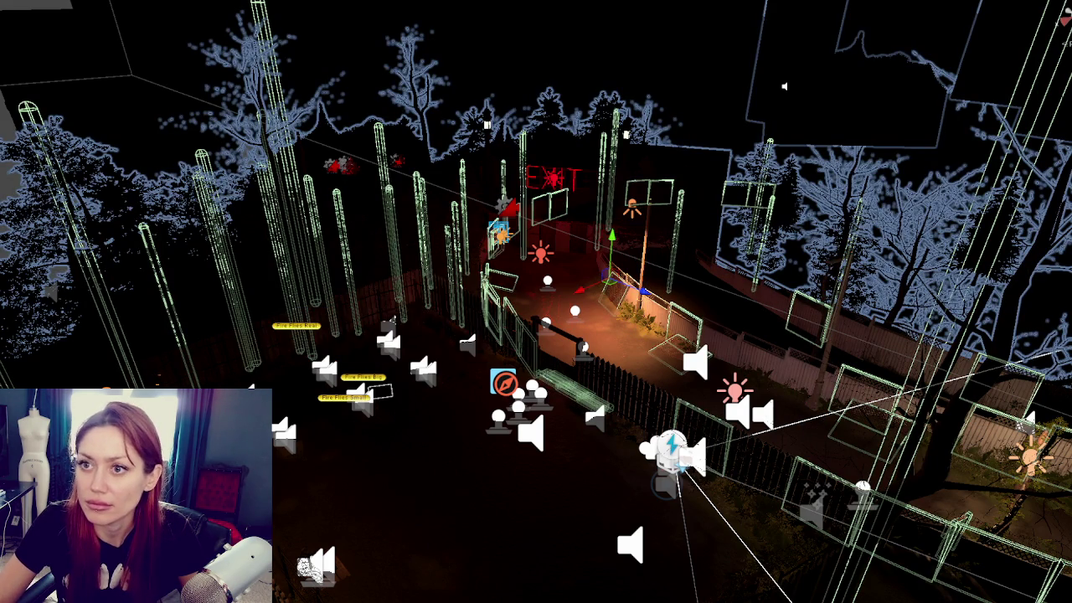
click(334, 345)
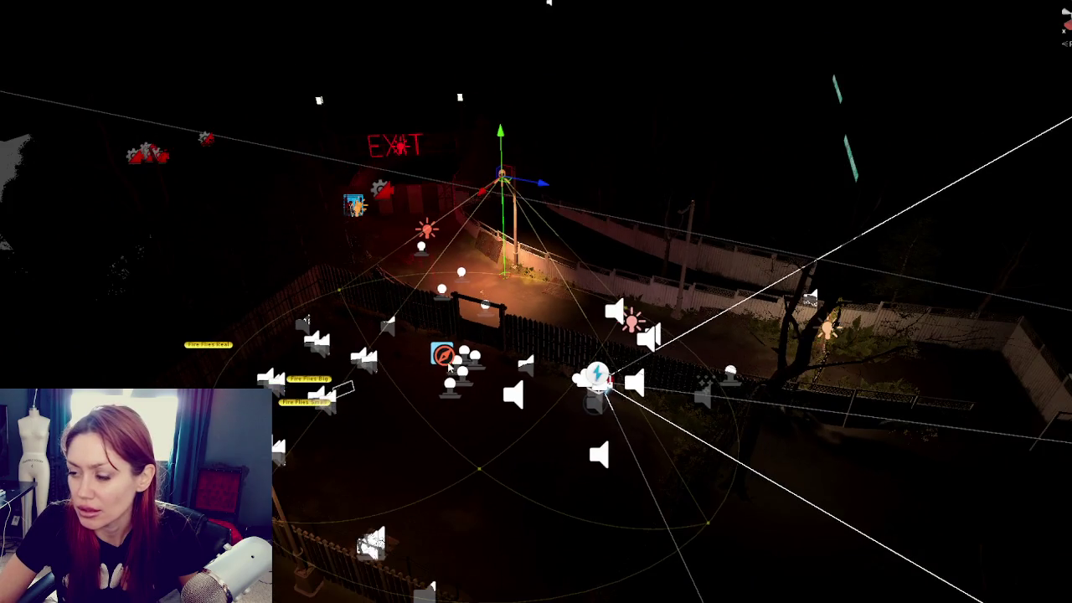
click(326, 279)
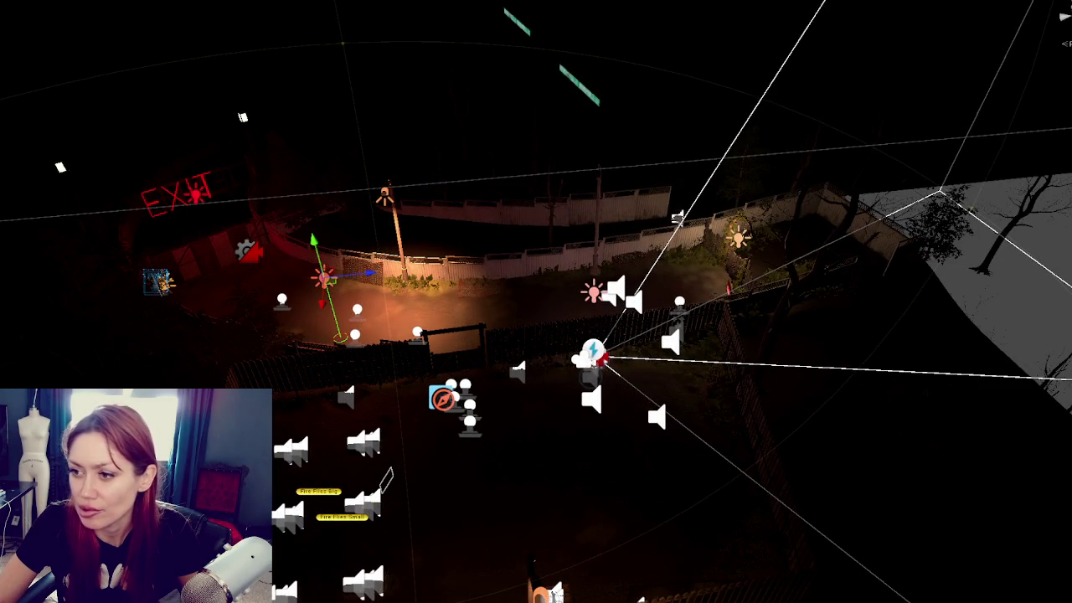
Turn off the red point light and cycle through the EXIT, orange, street-lamp and bottom lights
key(alt+shift+a)
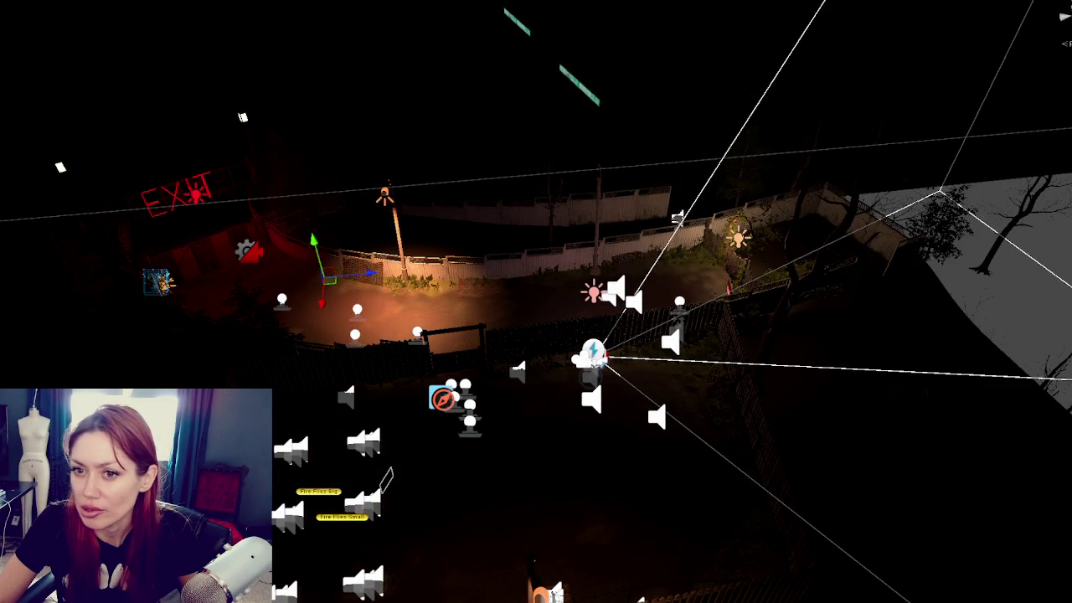
click(197, 194)
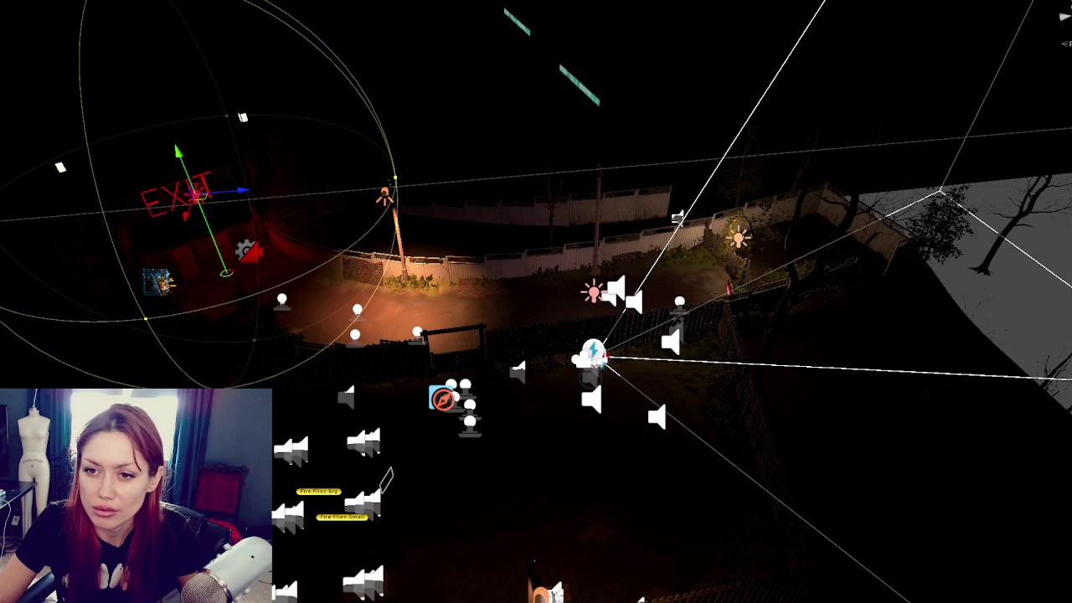
click(738, 237)
click(385, 194)
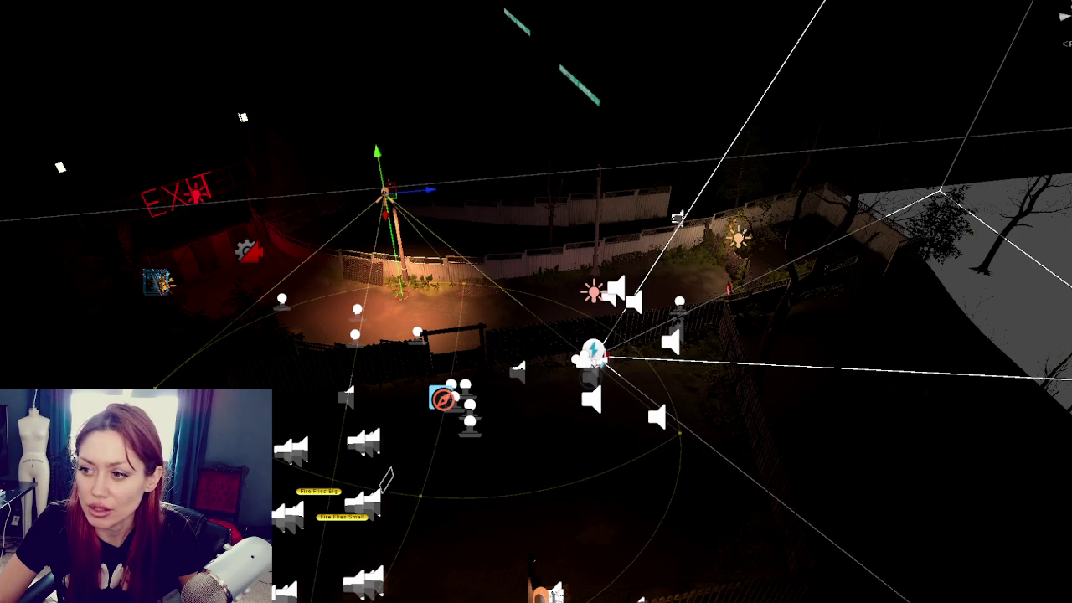
click(541, 591)
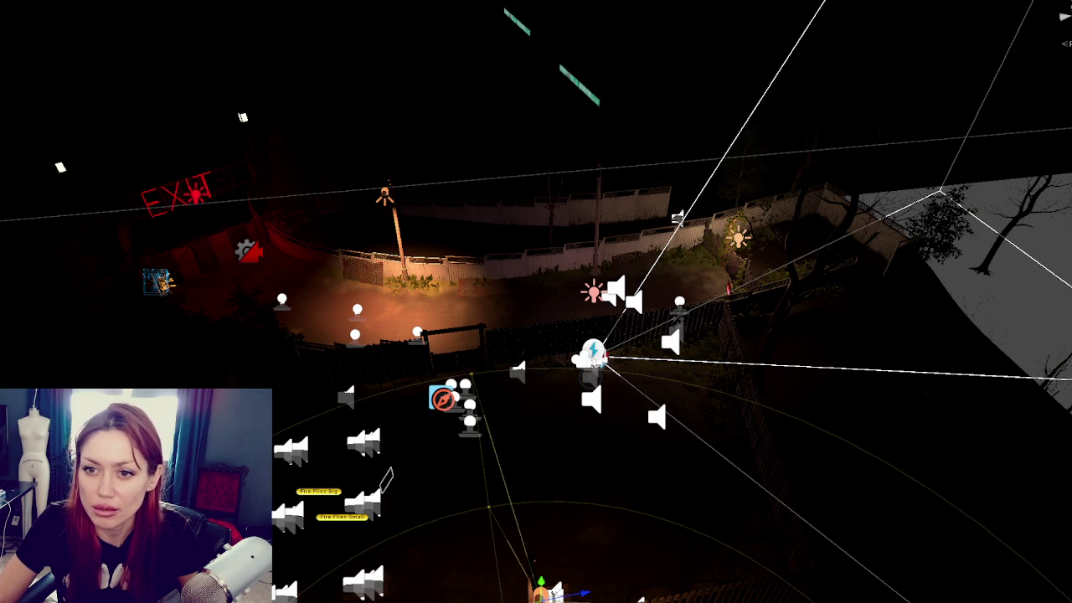
ctrl+click(385, 195)
ctrl+click(197, 193)
shift+click(384, 194)
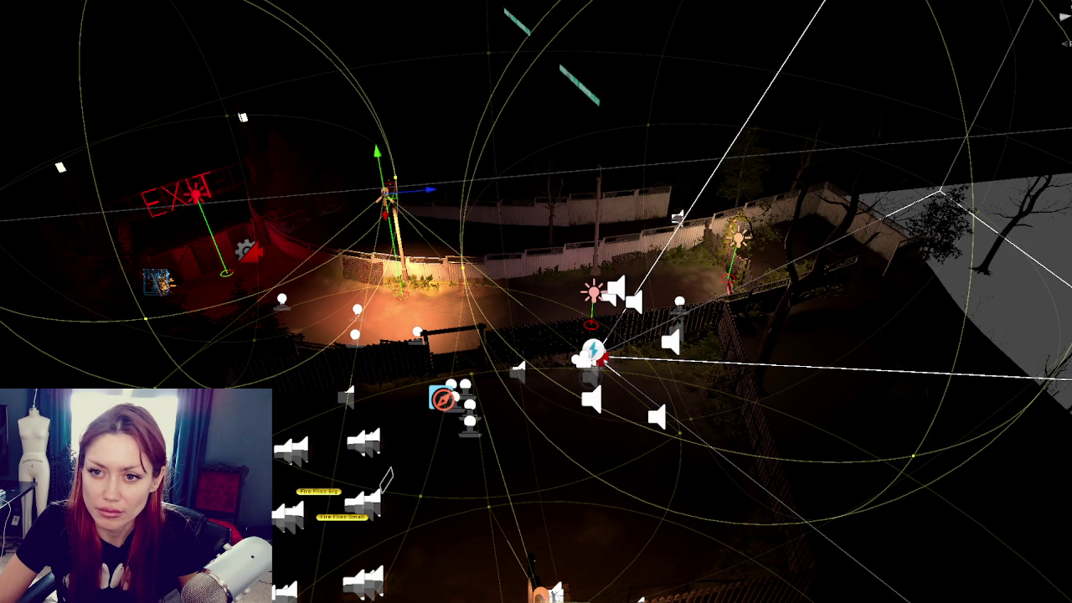
shift+click(541, 589)
Select the mid-park cloud object, then toggle between the EXIT light and the light group
click(593, 352)
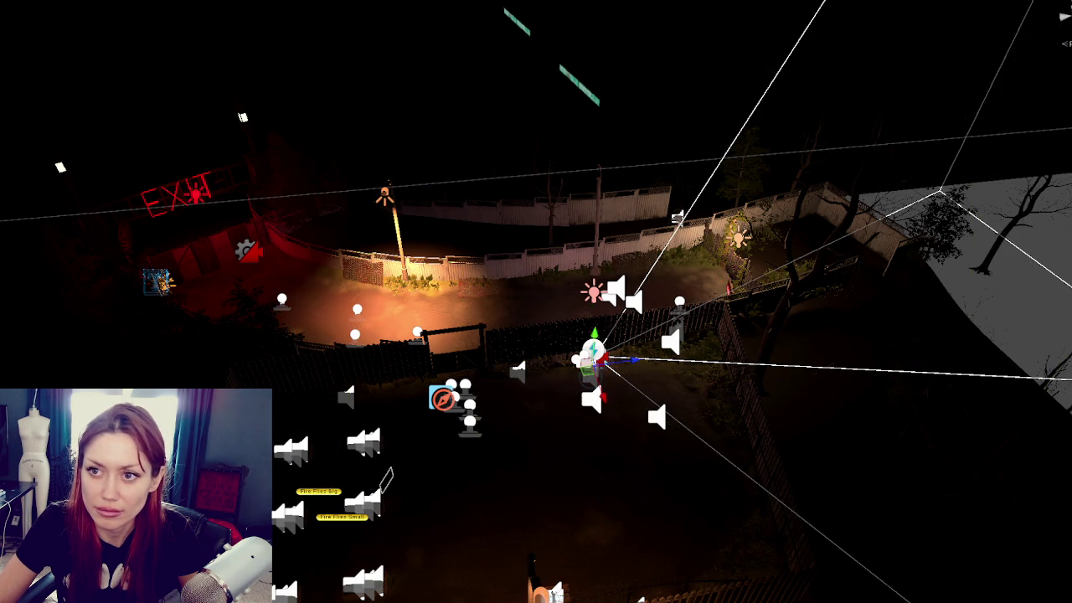
click(590, 359)
key(Delete)
key(ctrl+z)
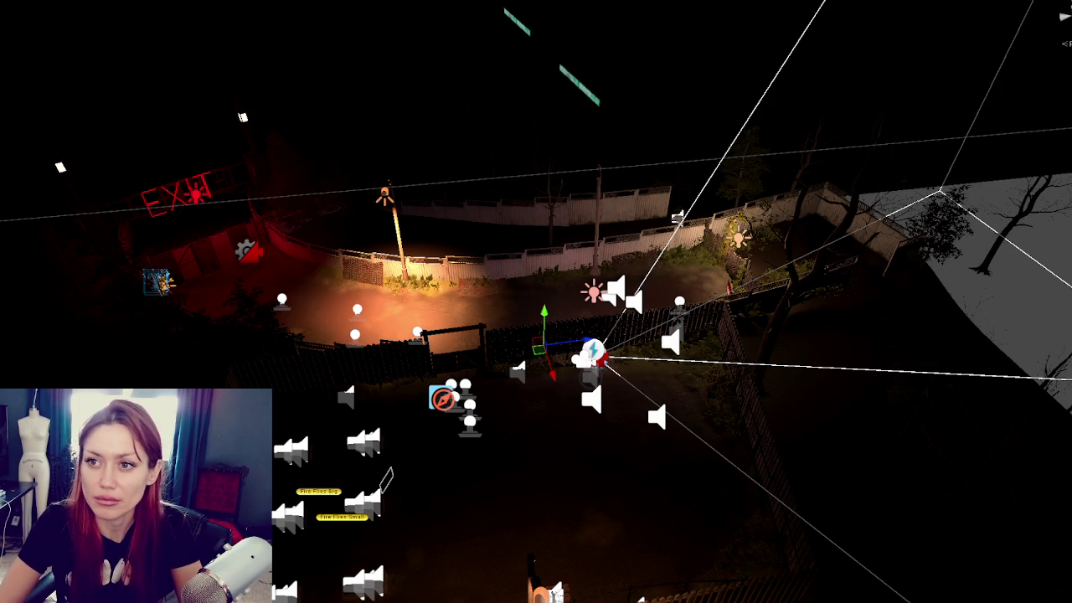
click(196, 194)
key(ctrl+a)
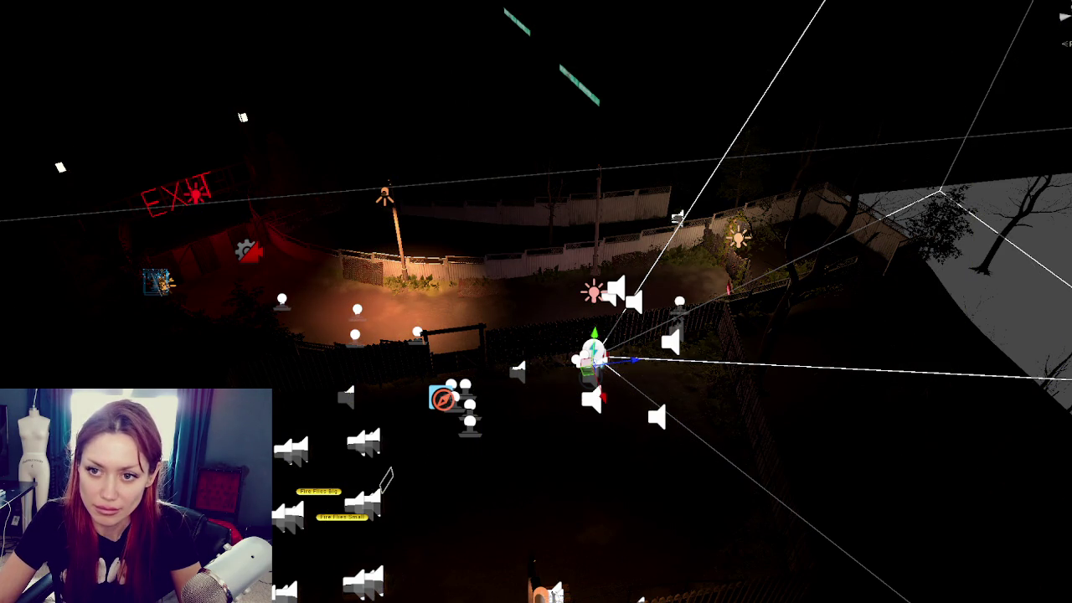
click(196, 194)
key(ctrl+z)
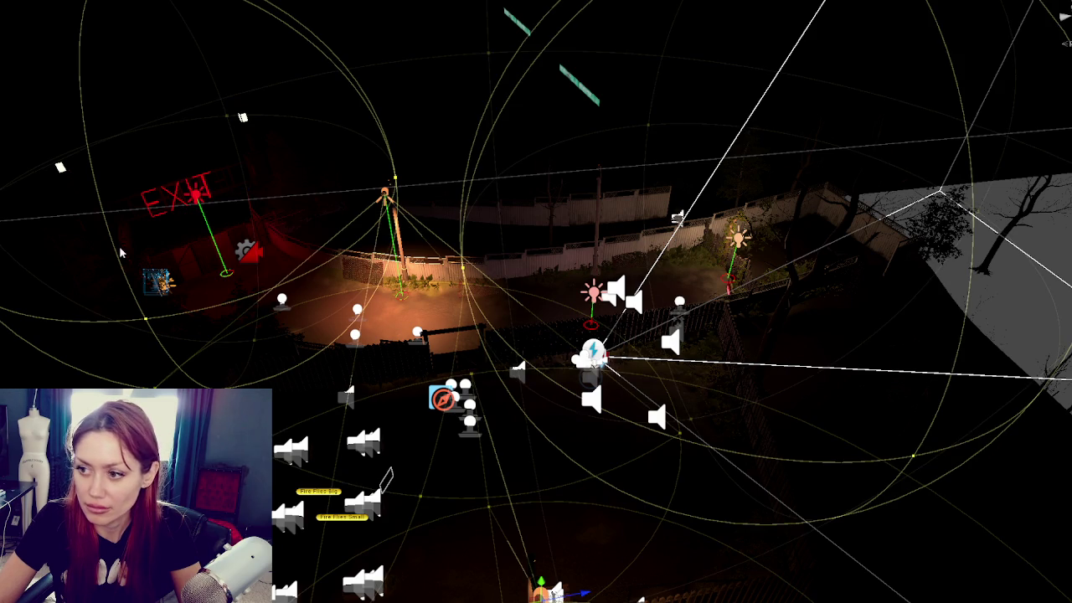
key(ctrl+y)
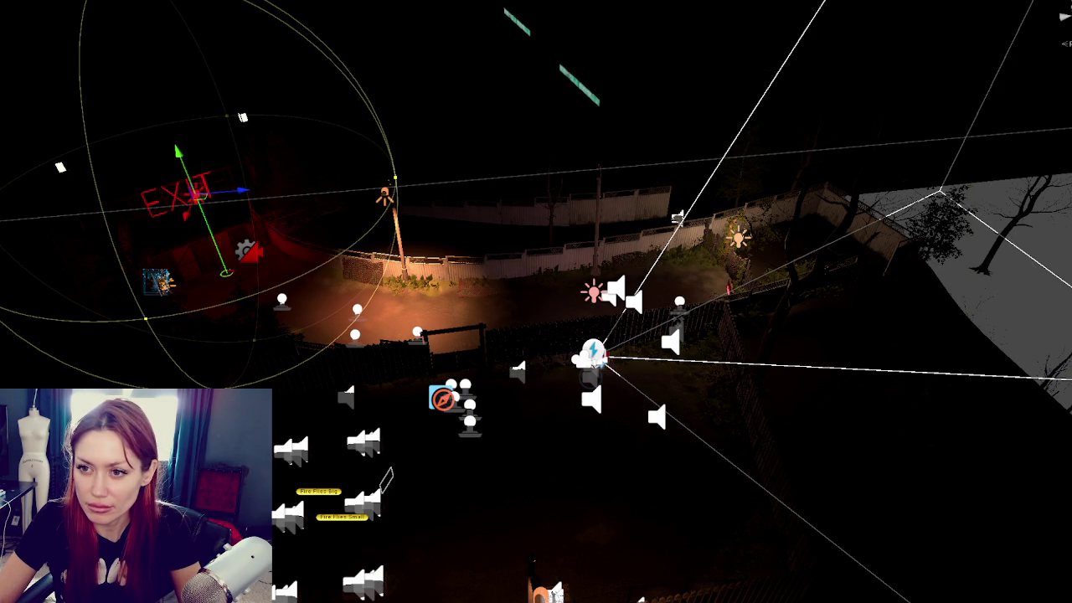
key(ctrl+z)
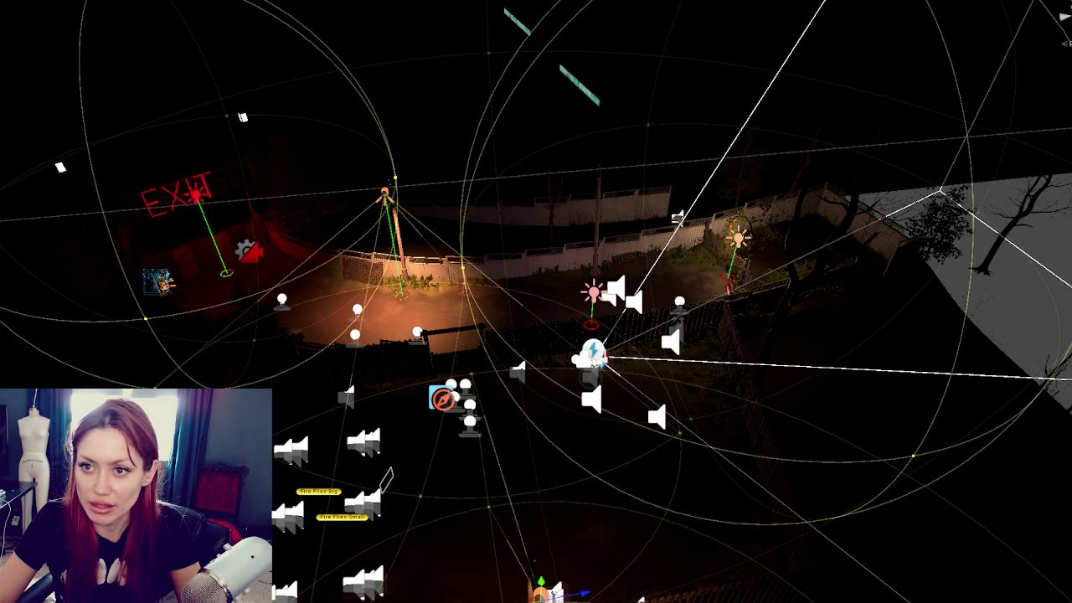
Step through the pink, EXIT, orange, lamp-post and bottom lights, ending on the lamp-post light
click(592, 292)
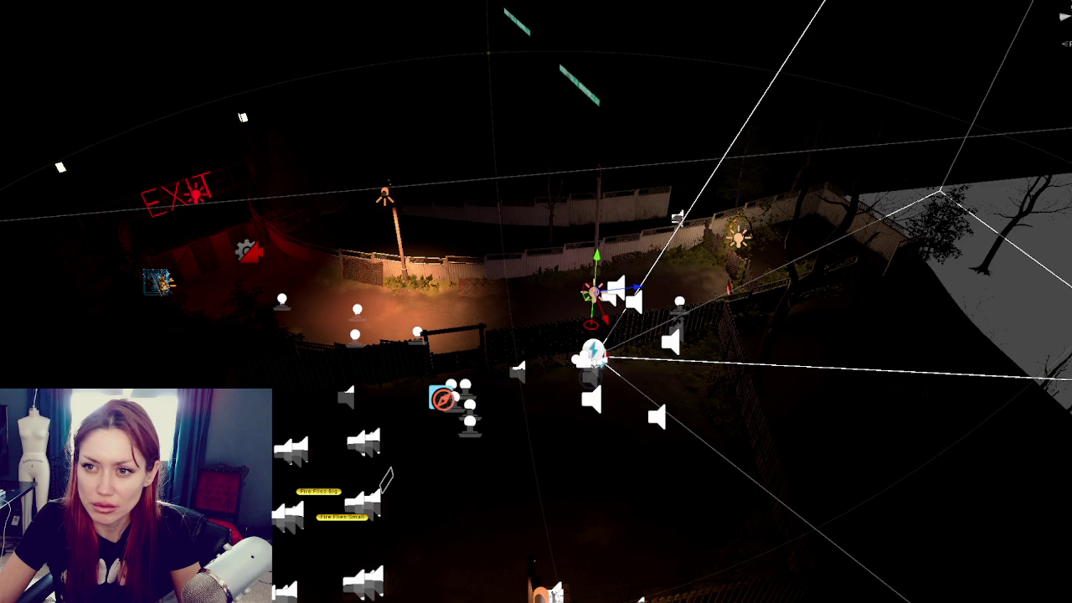
click(197, 192)
click(592, 291)
click(737, 237)
click(385, 193)
click(541, 593)
key(ctrl+a)
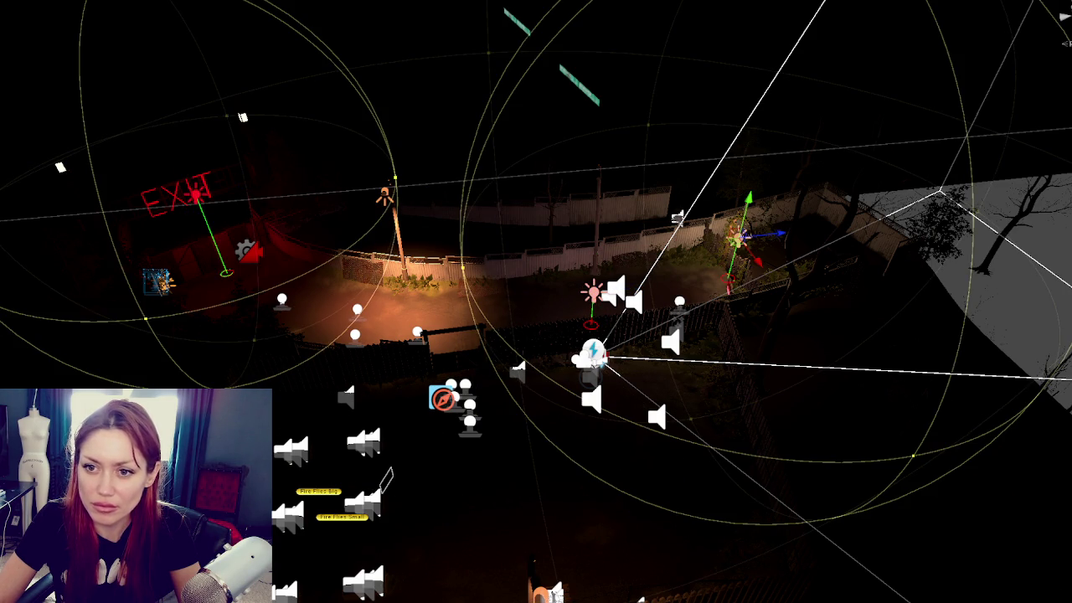
click(385, 193)
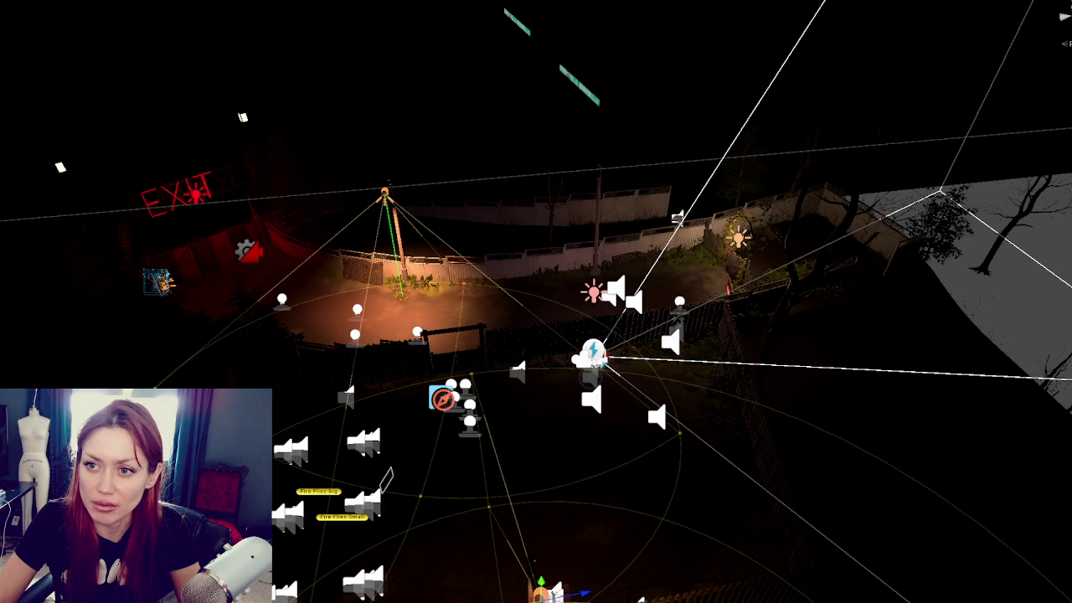
click(530, 566)
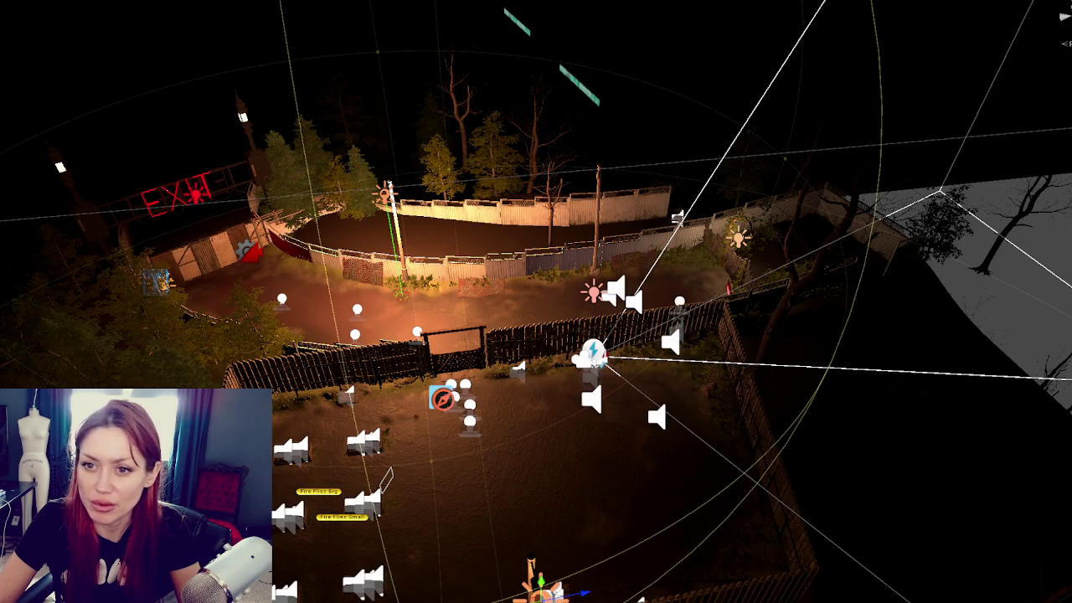
click(384, 193)
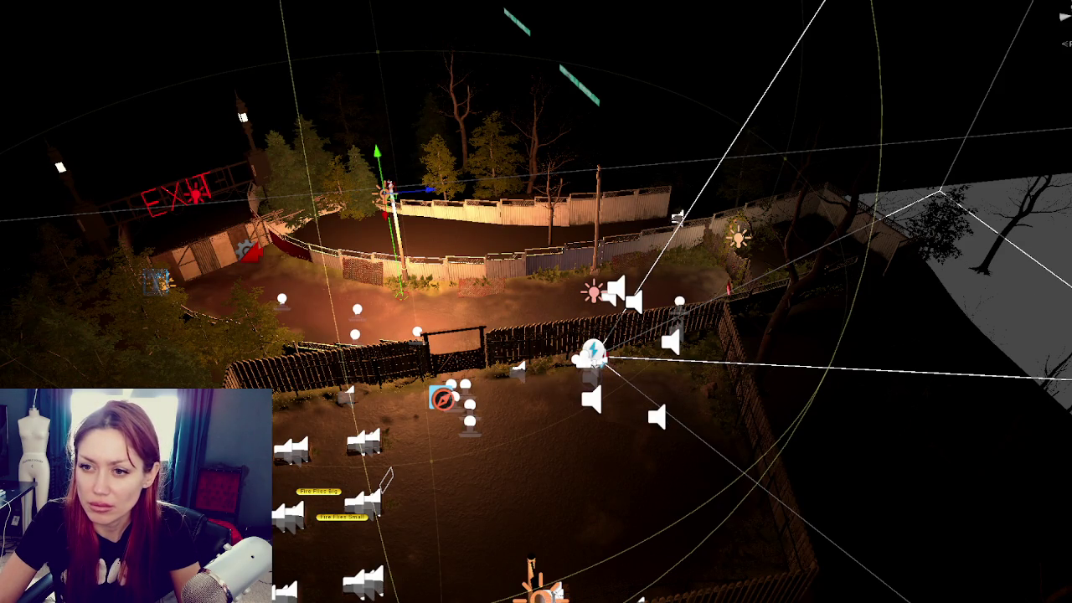
Disable the lamp-post light and review the orange, EXIT and bottom lights
key(alt+shift+a)
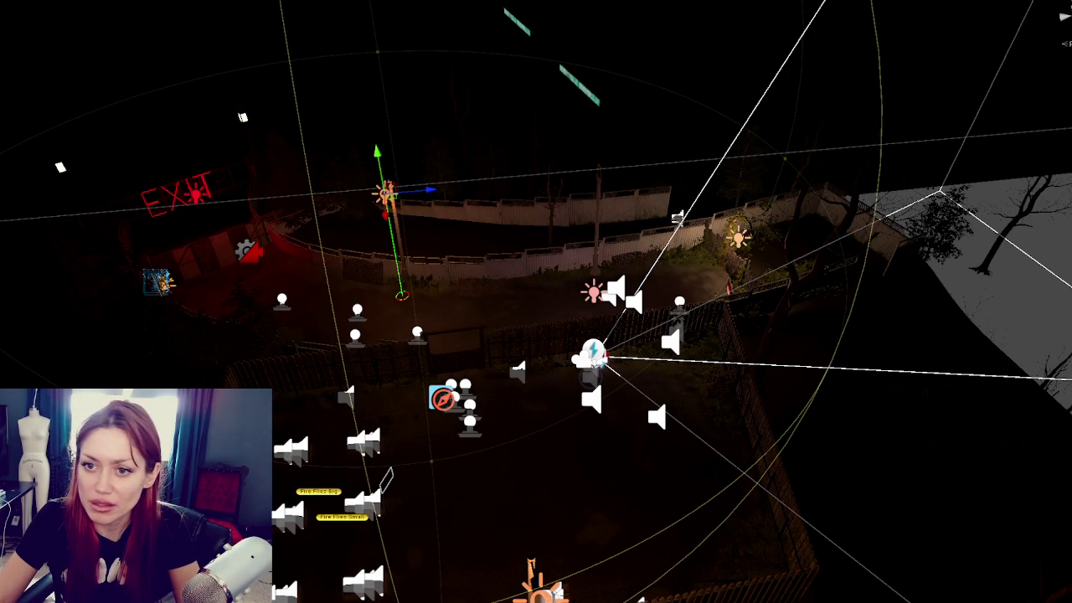
click(737, 237)
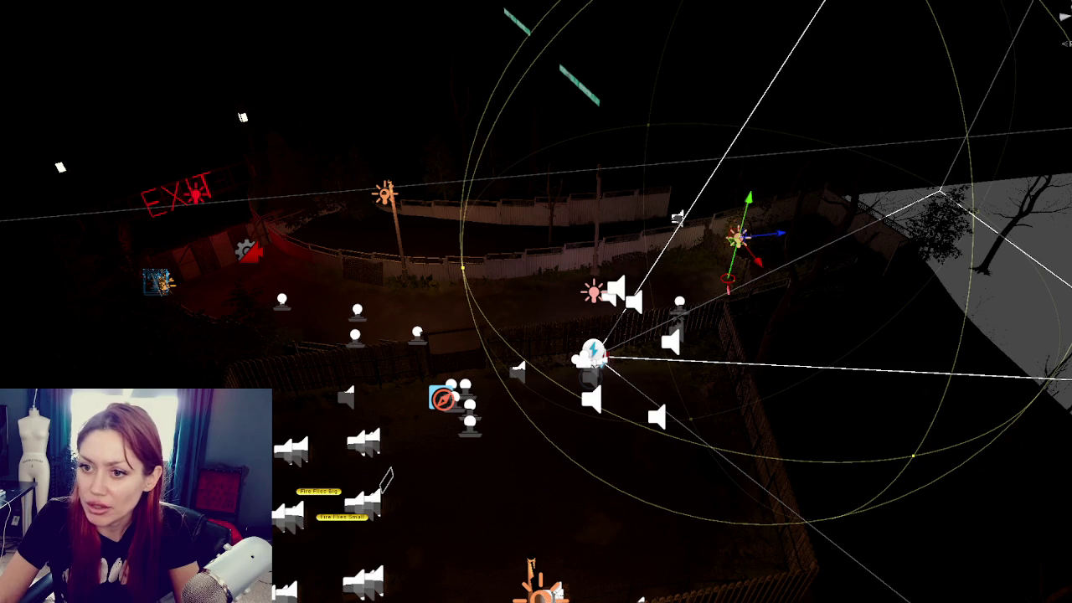
click(195, 194)
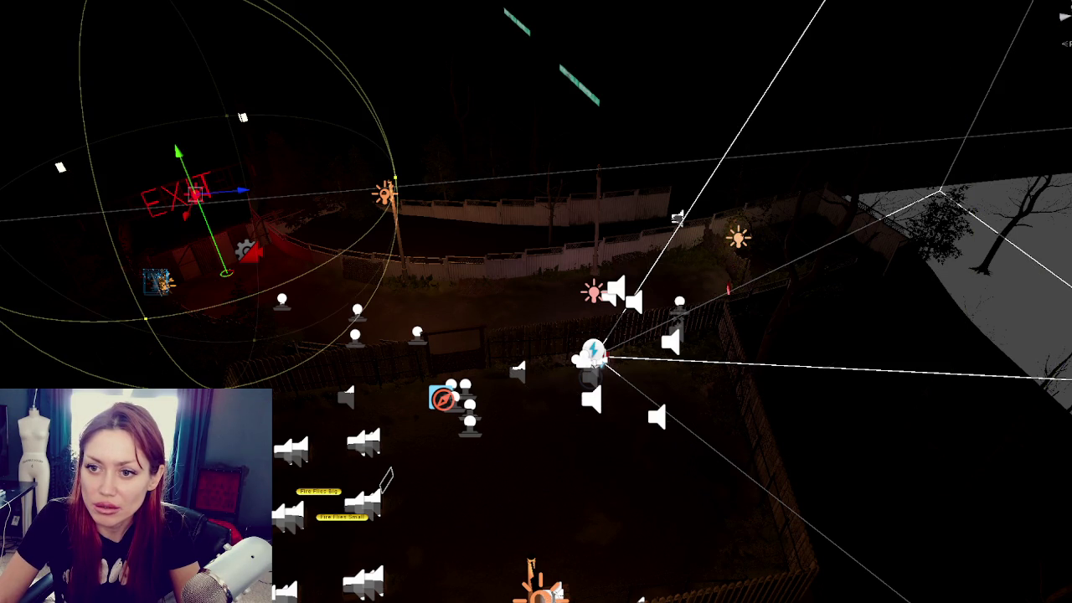
key(ctrl+a)
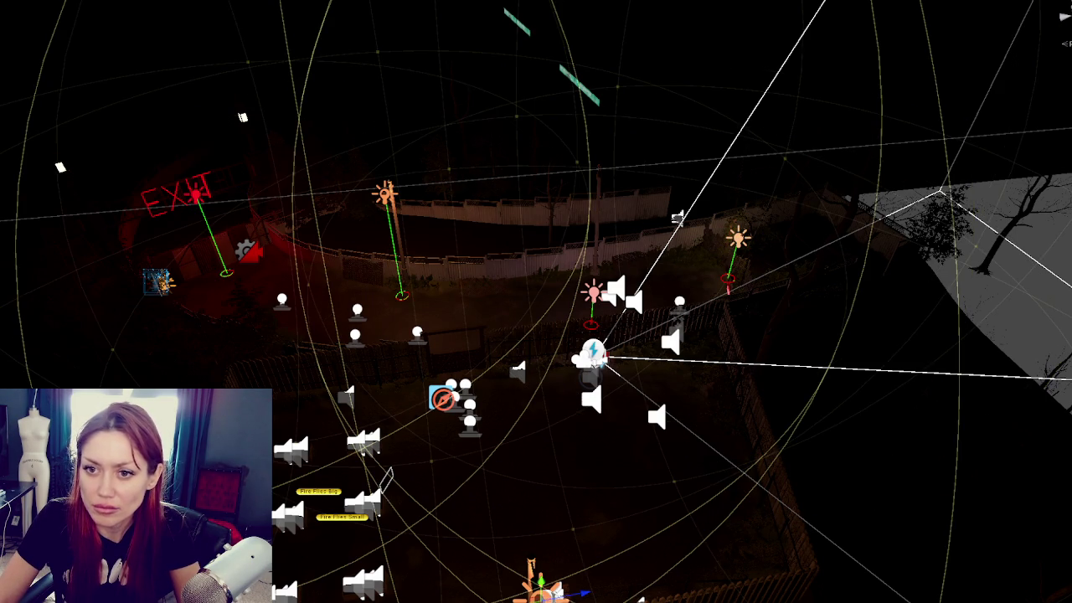
click(385, 193)
click(533, 577)
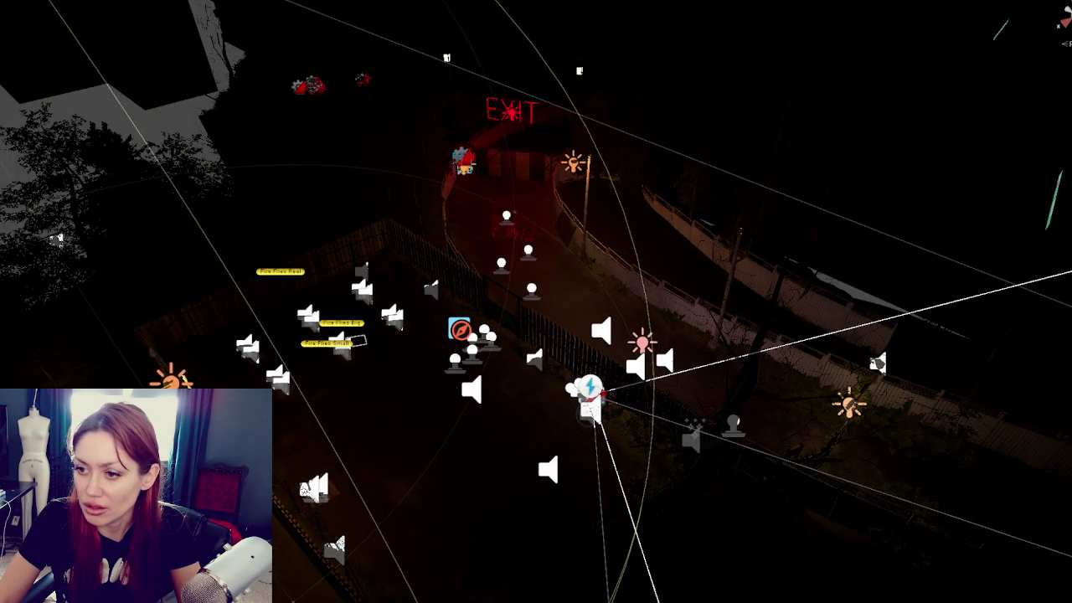
click(205, 366)
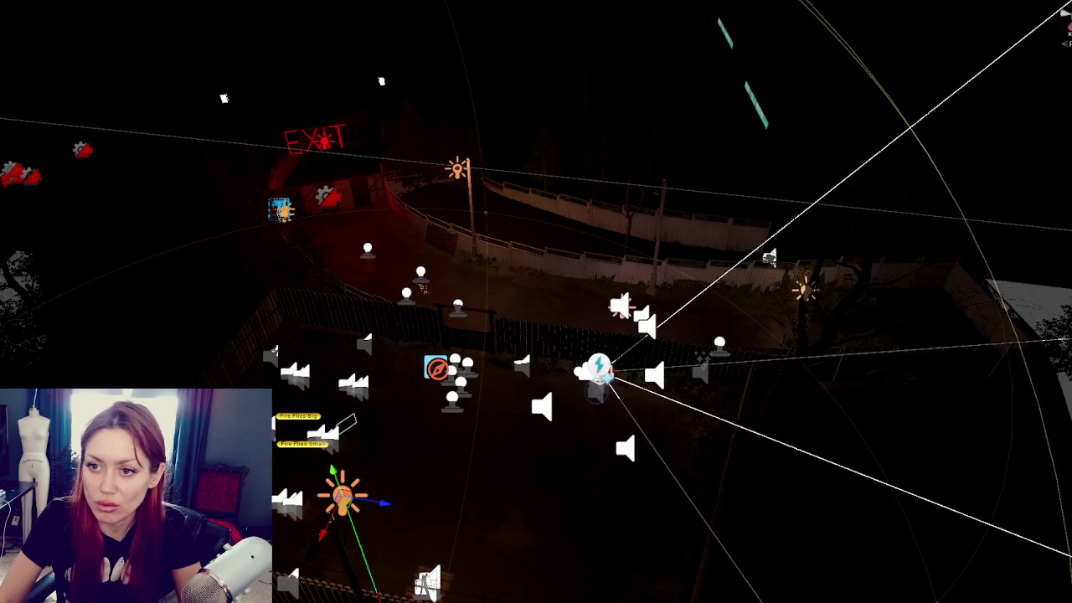
click(456, 168)
click(802, 289)
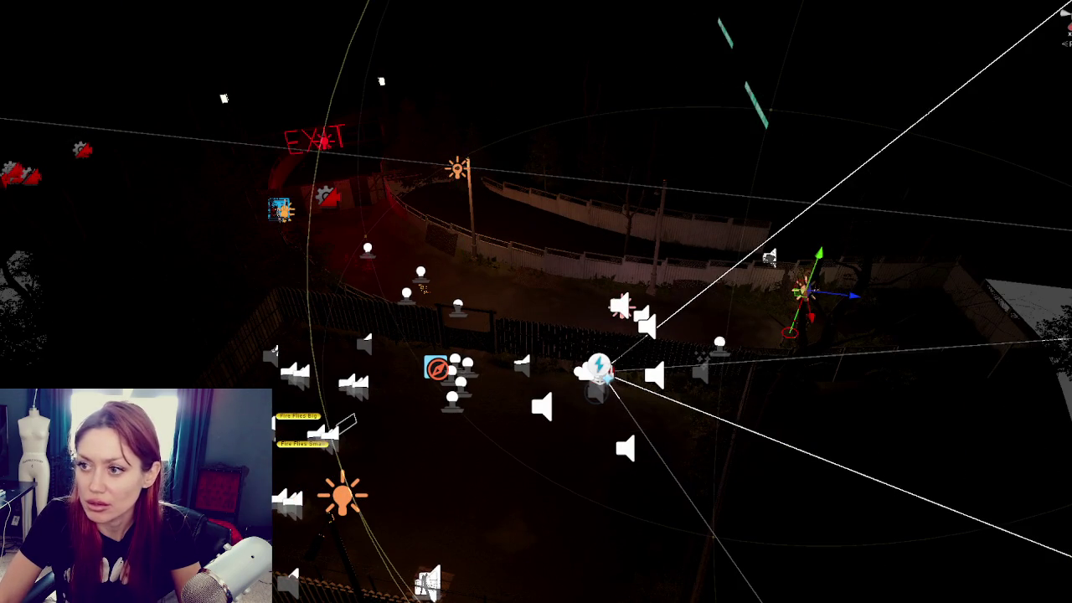
click(620, 306)
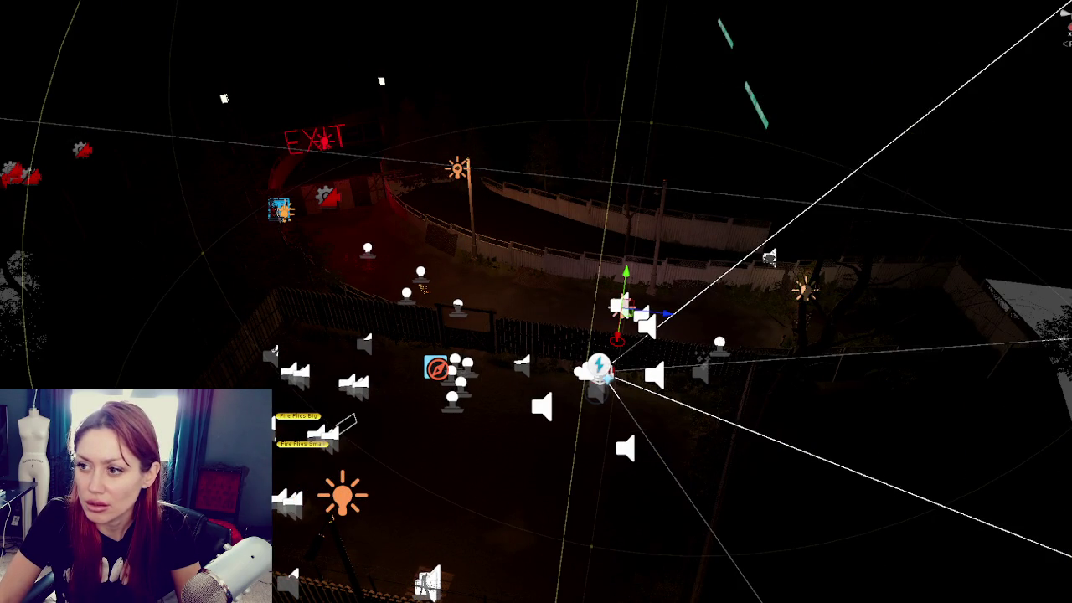
click(324, 141)
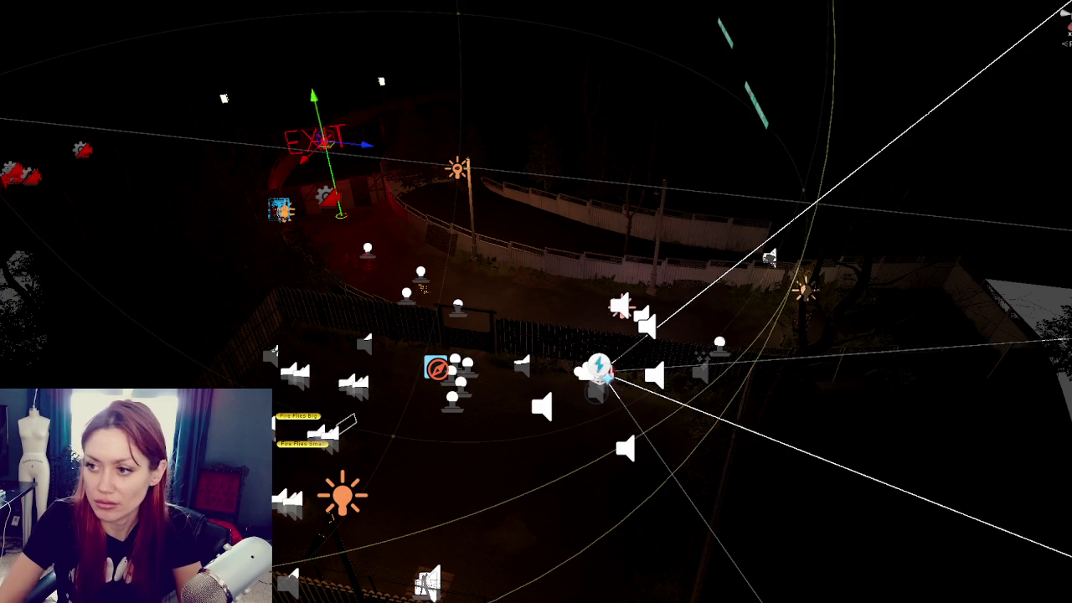
drag(587, 335, 670, 293)
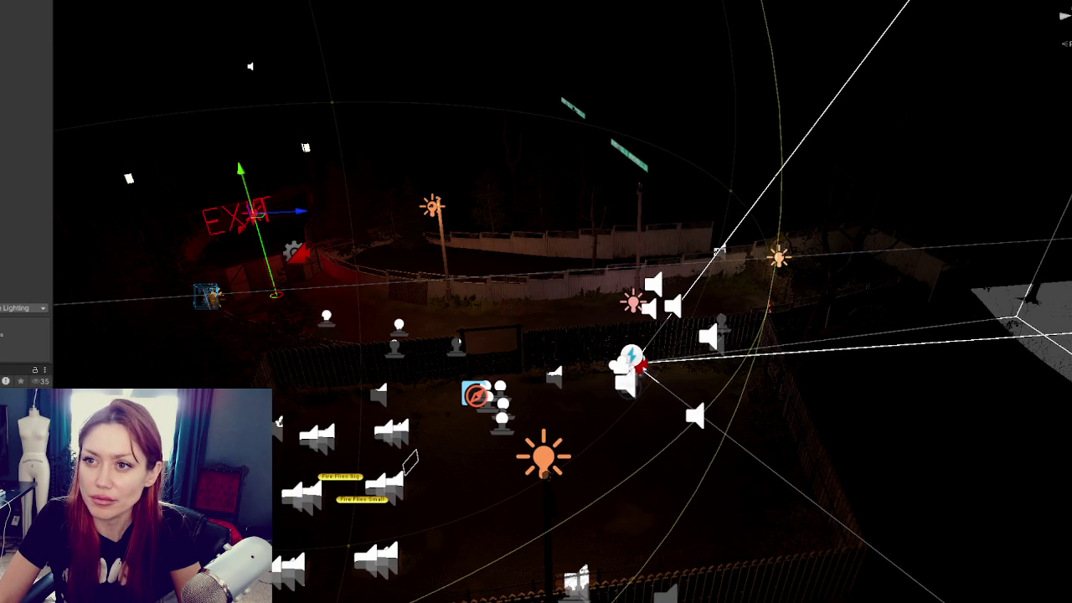
scroll(26, 50, up, 1)
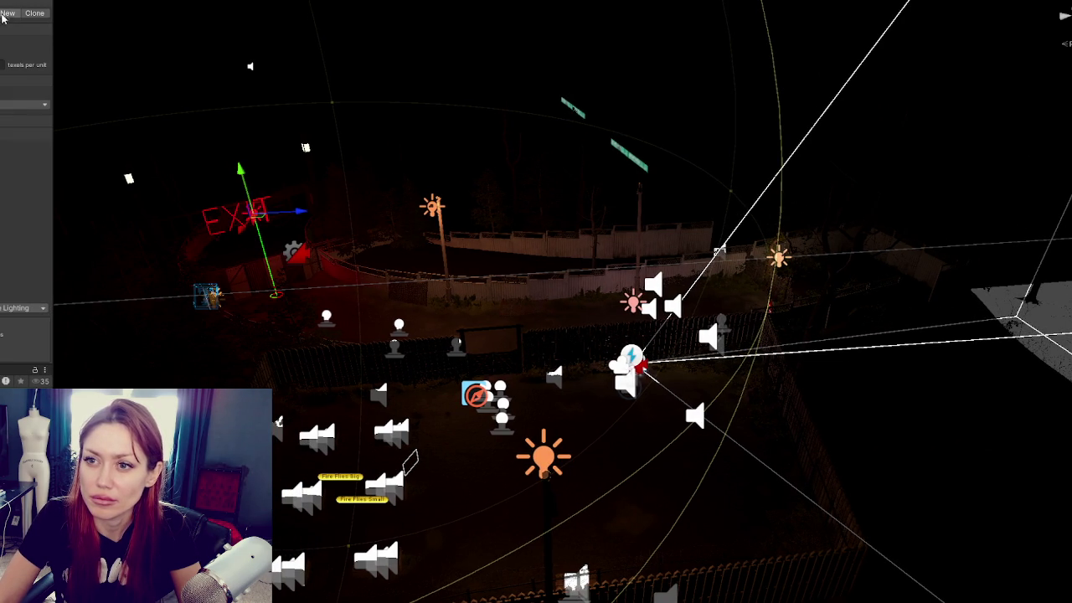
scroll(26, 167, down, 1)
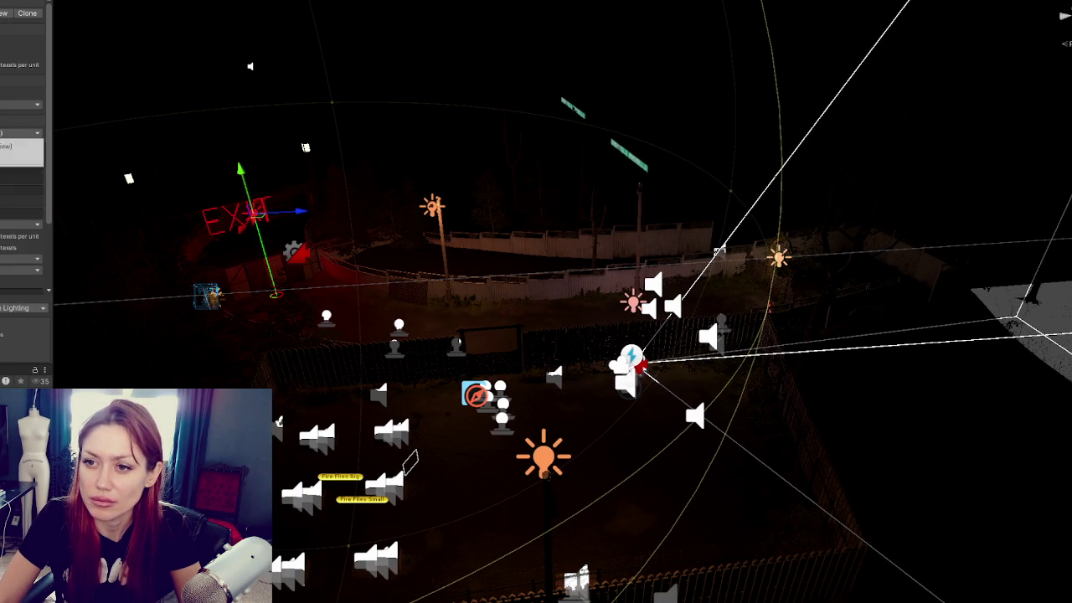
scroll(25, 168, down, 2)
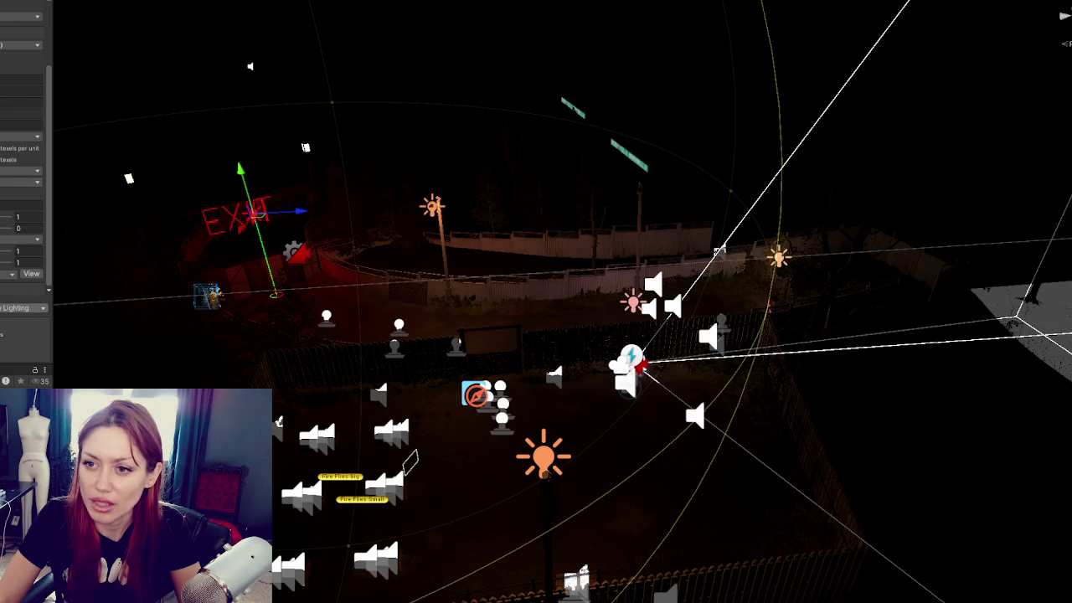
click(21, 308)
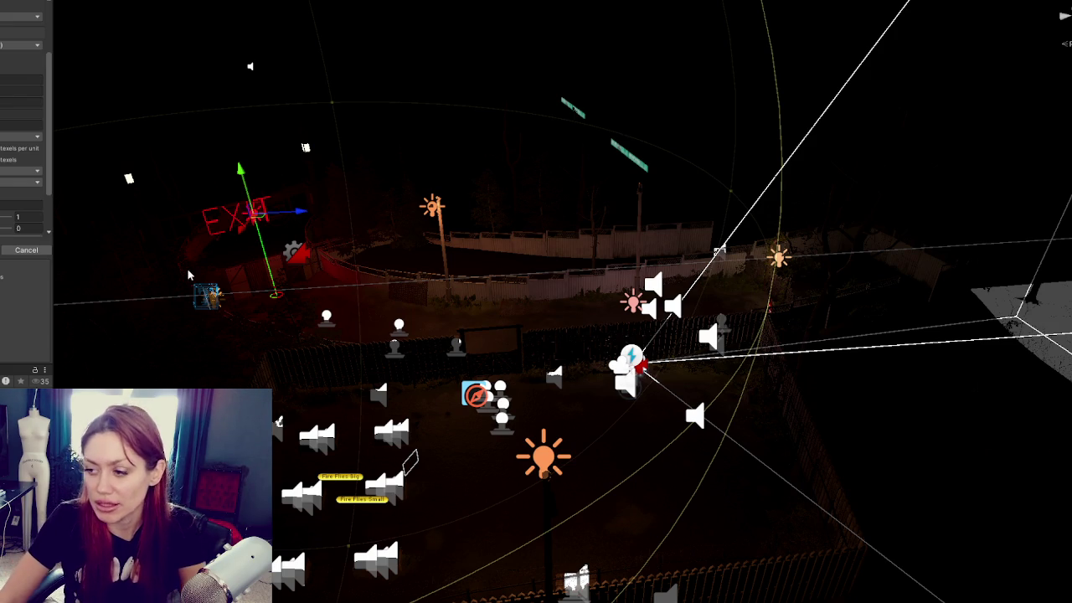
drag(775, 44, 338, 61)
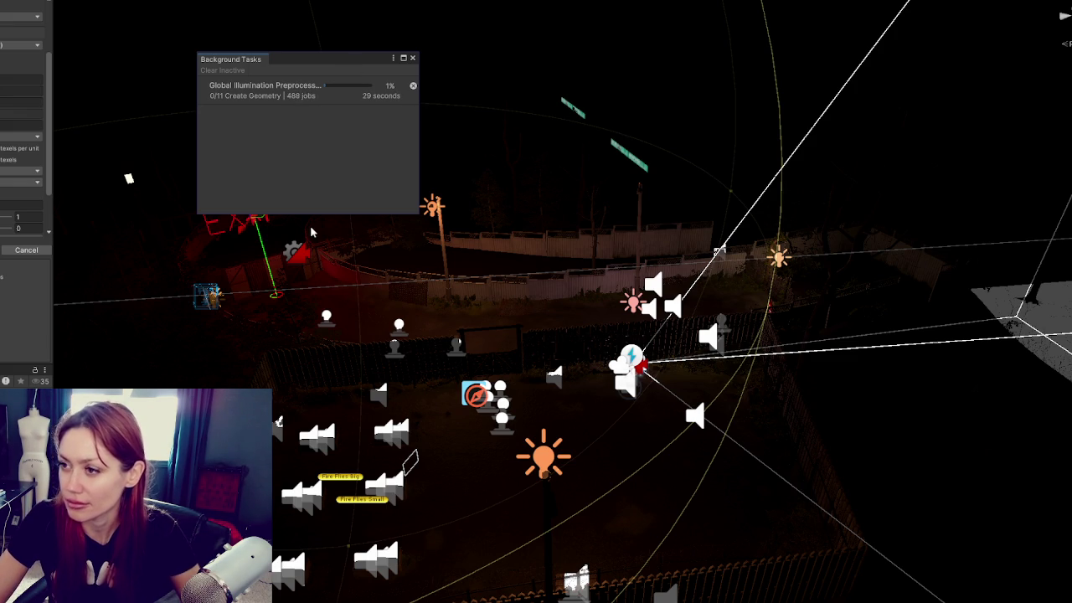
click(413, 85)
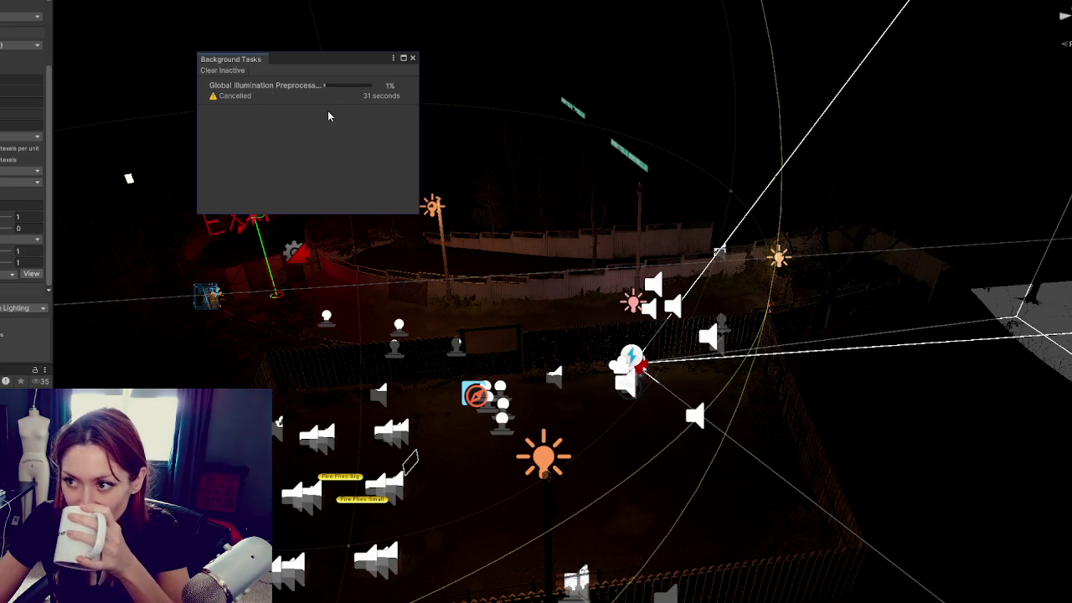
click(412, 57)
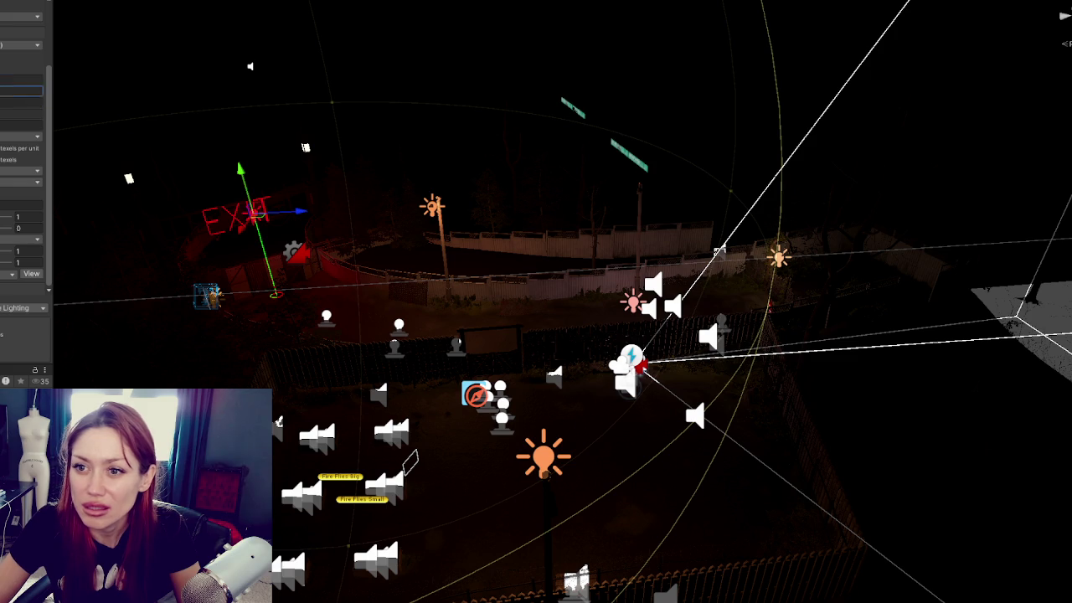
Set Max Lightmap Size to 256 in the Lighting window and generate lighting
click(21, 124)
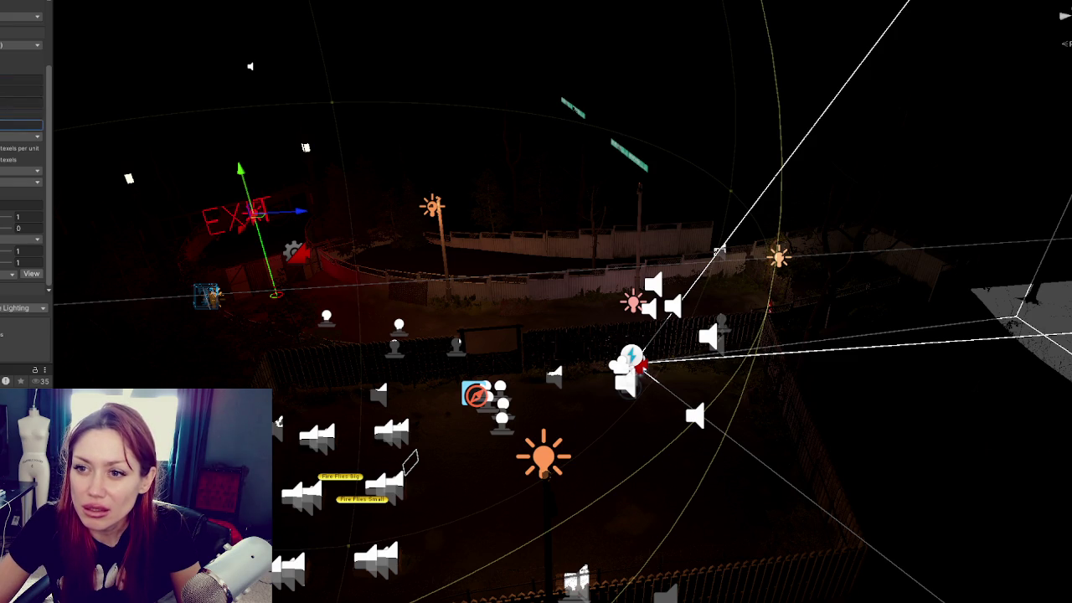
click(21, 102)
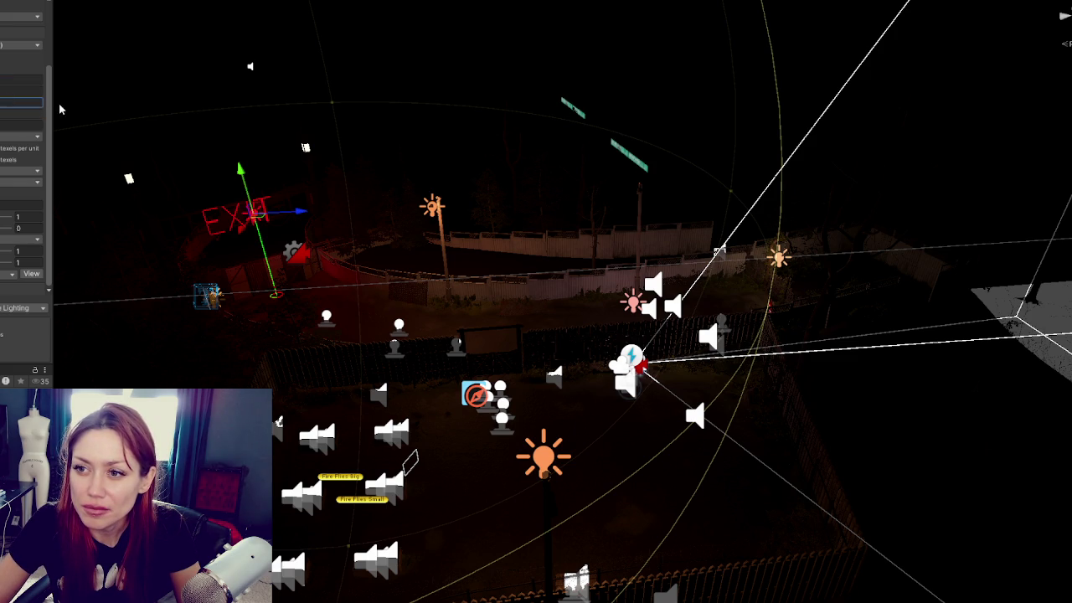
click(24, 92)
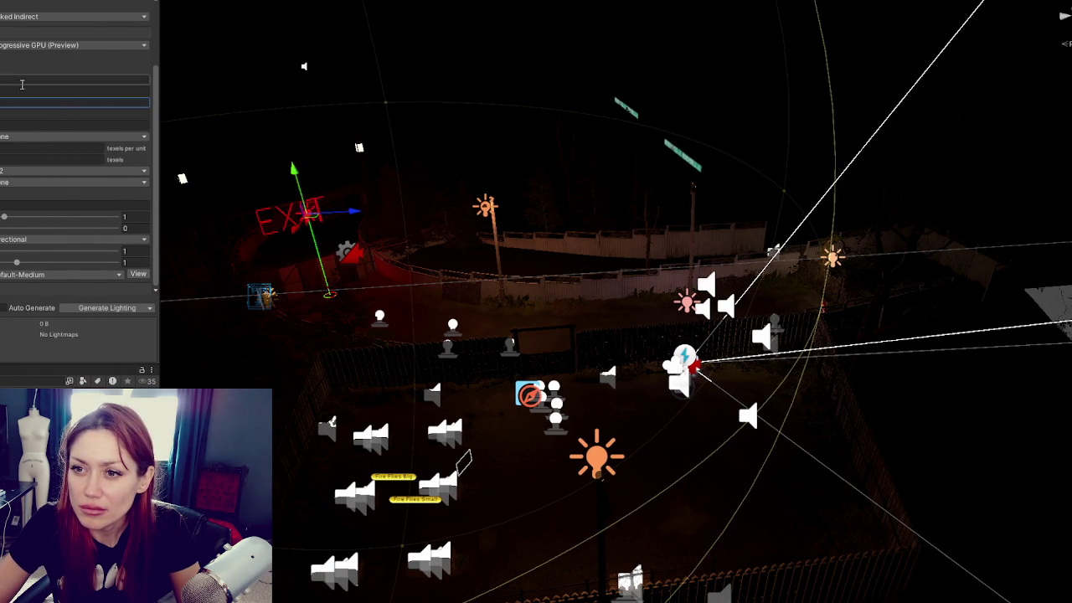
click(24, 99)
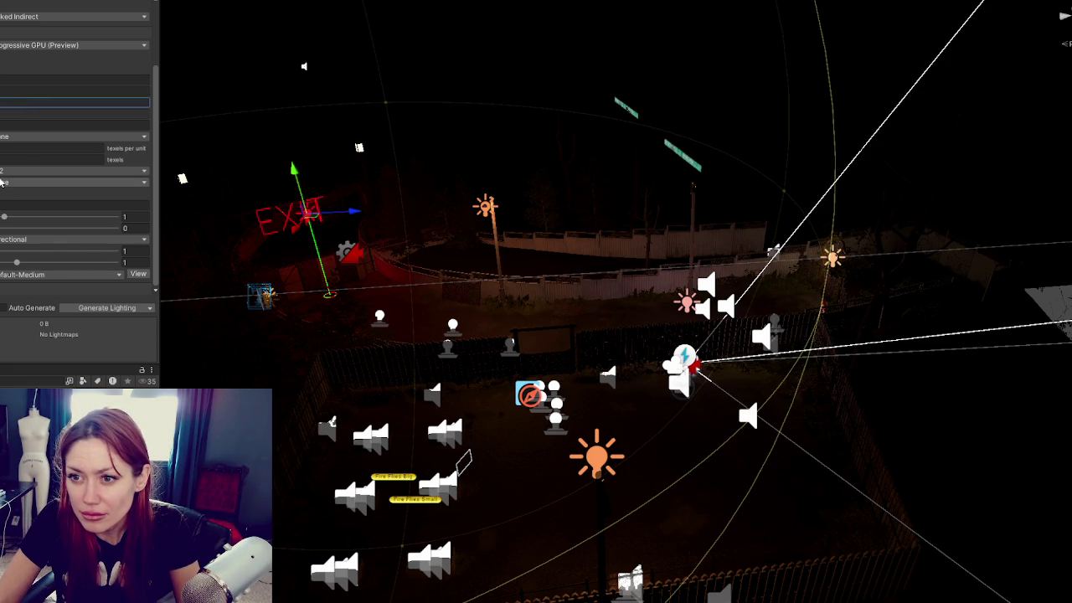
click(7, 181)
click(13, 222)
click(100, 310)
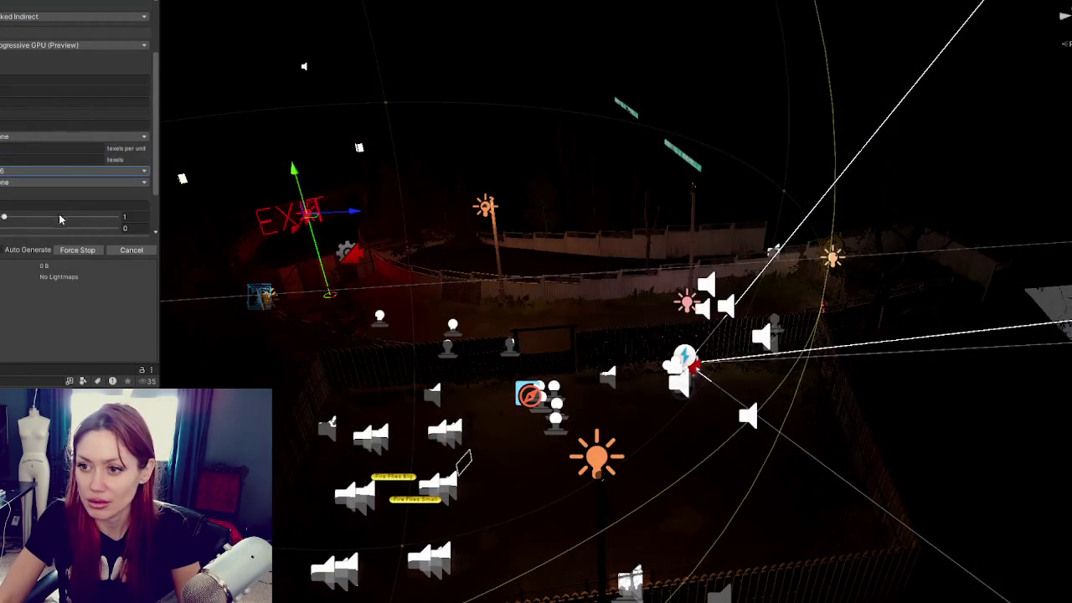
scroll(586, 562, down, 1)
scroll(605, 568, up, 1)
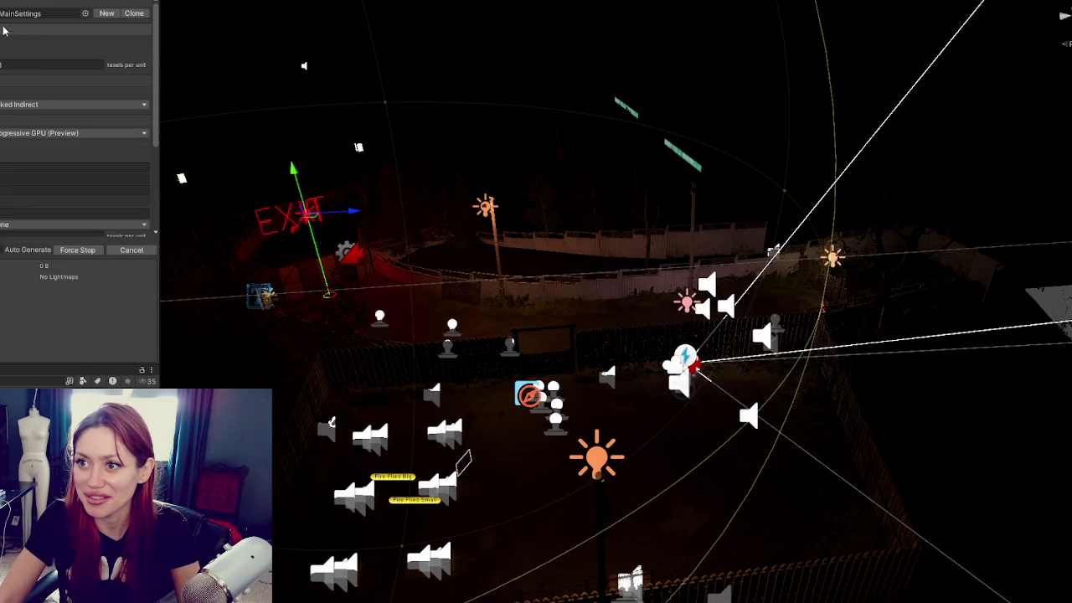
Open the Lighting window via Window > Rendering and force-stop the running bake
click(47, 2)
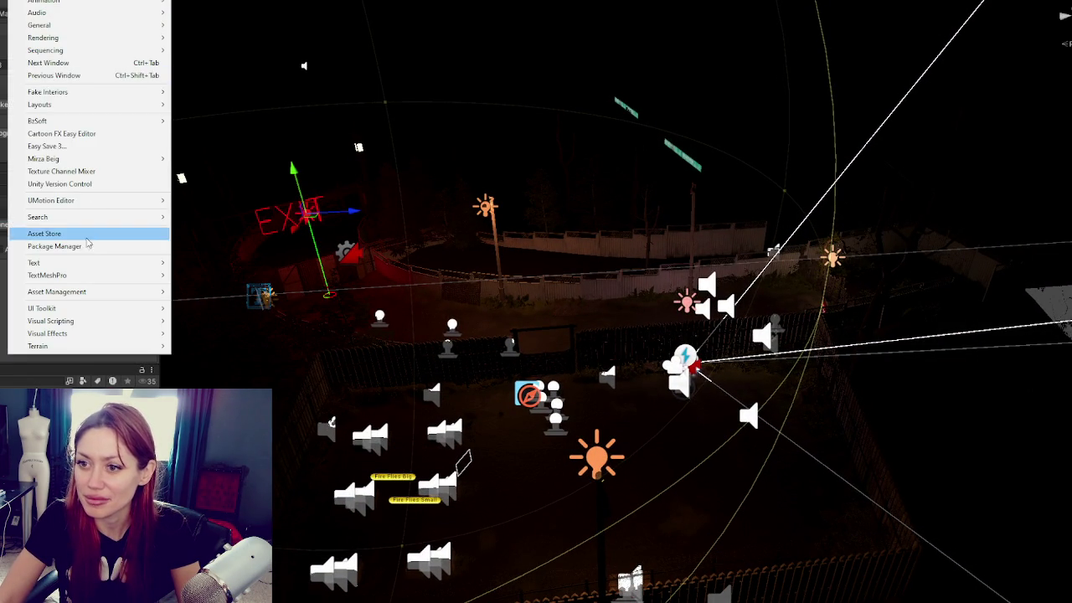
mouse_move(74, 40)
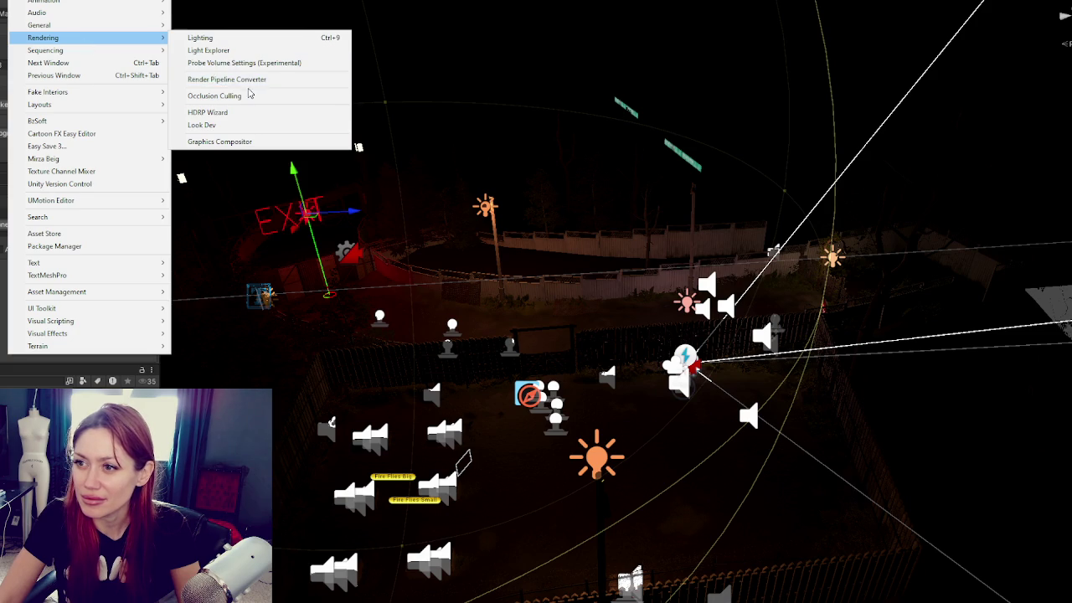
click(240, 142)
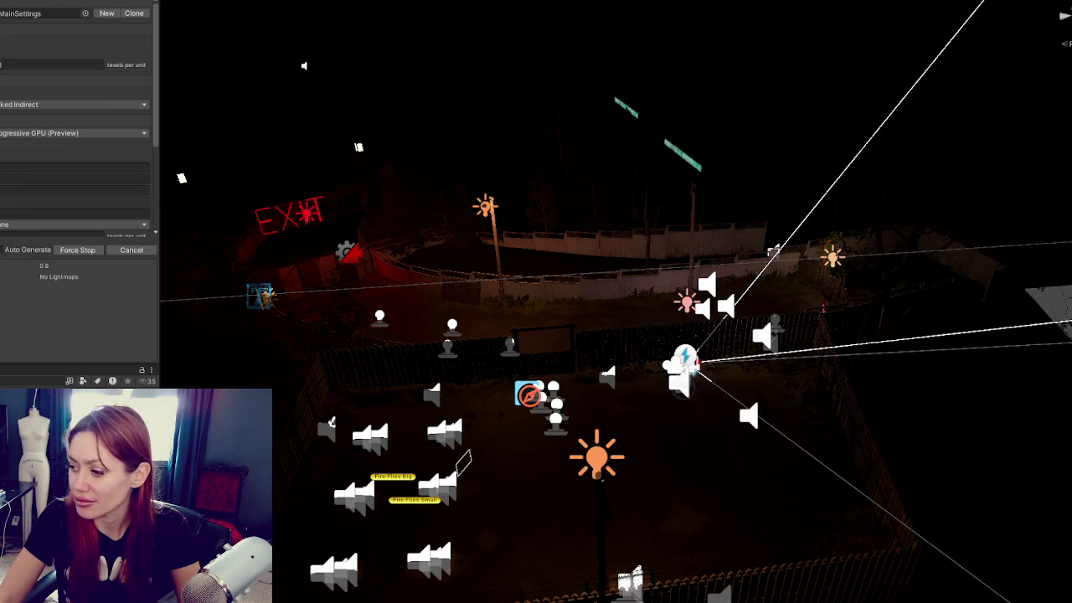
click(118, 250)
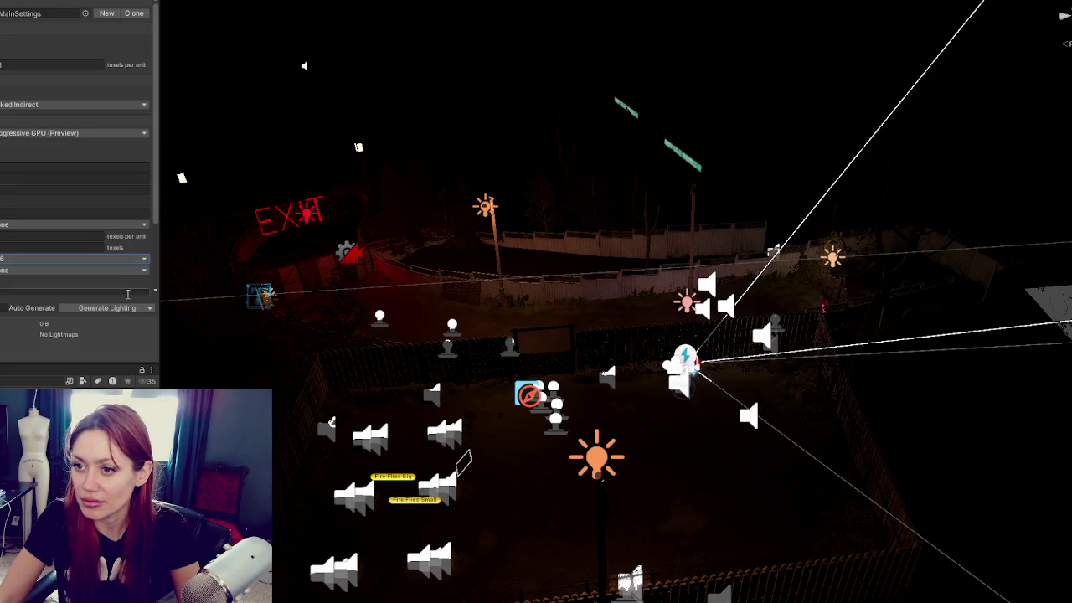
Clear baked data, regenerate lighting, and clear the inactive cancelled task
click(143, 314)
click(139, 335)
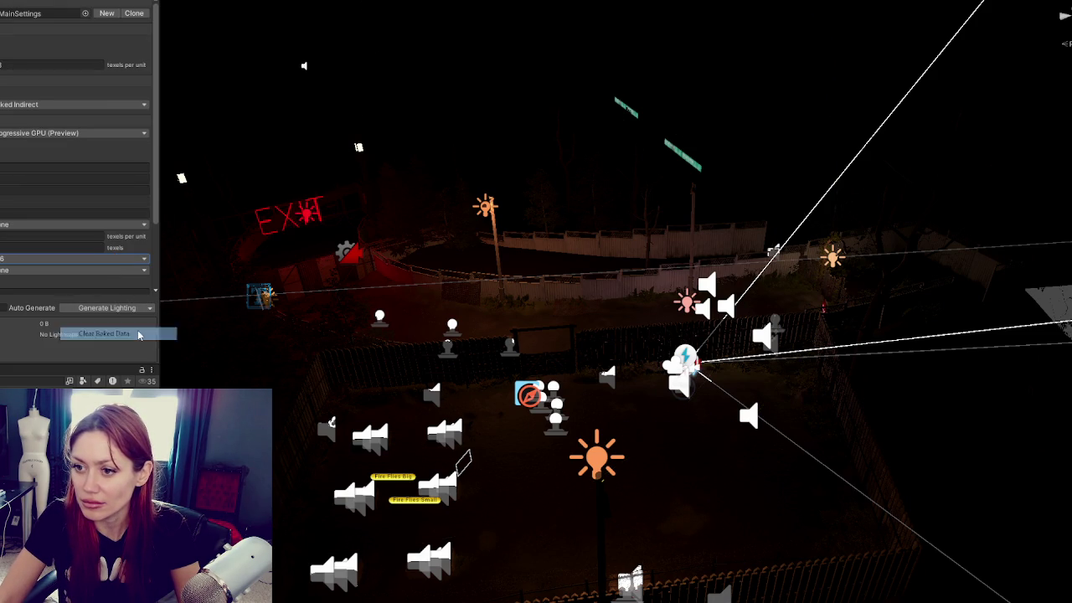
click(119, 307)
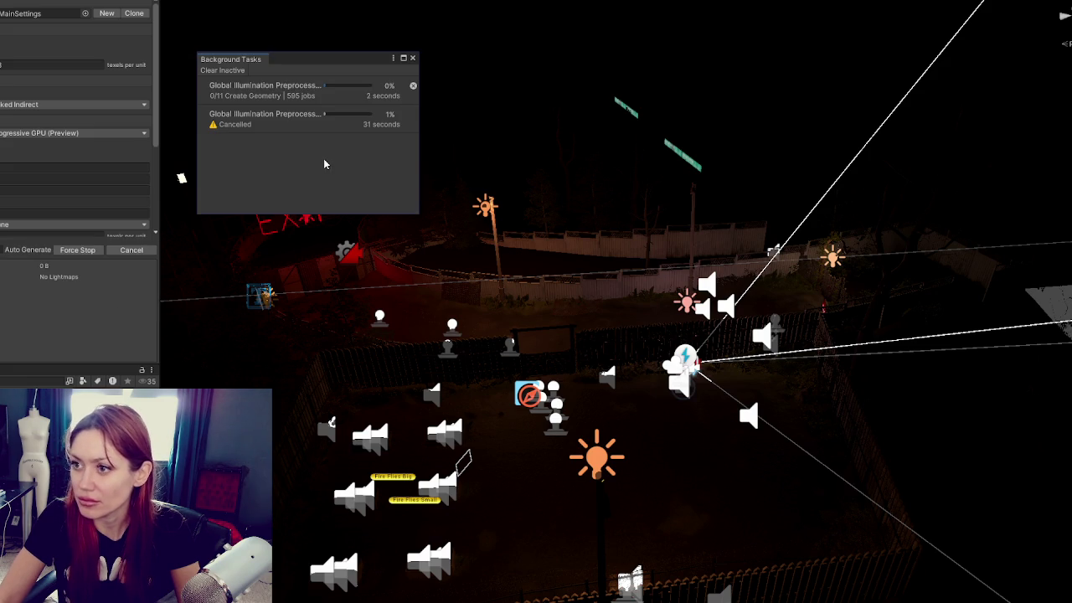
click(222, 71)
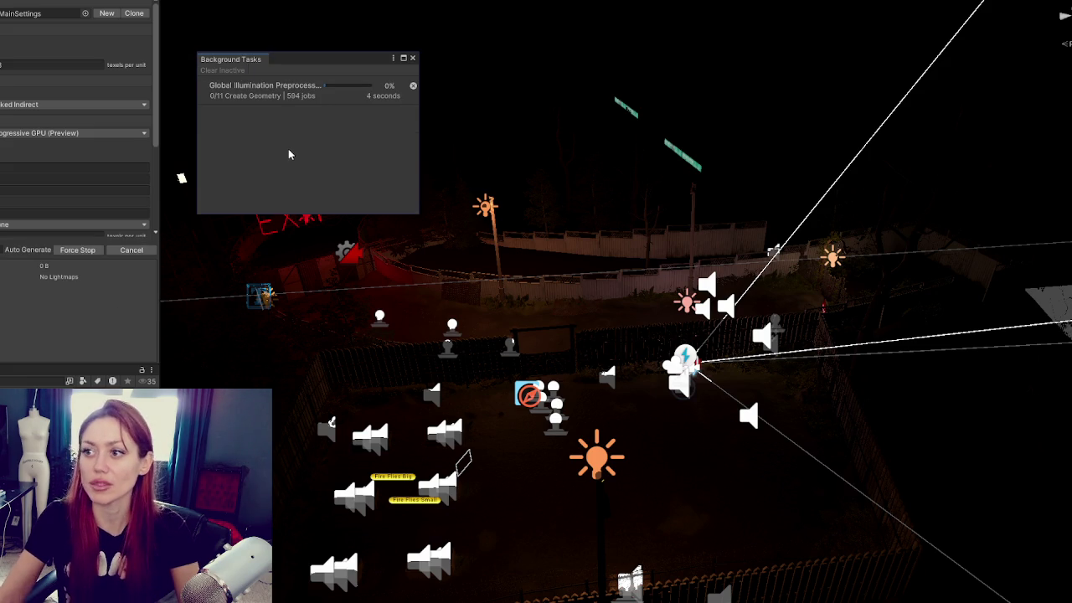